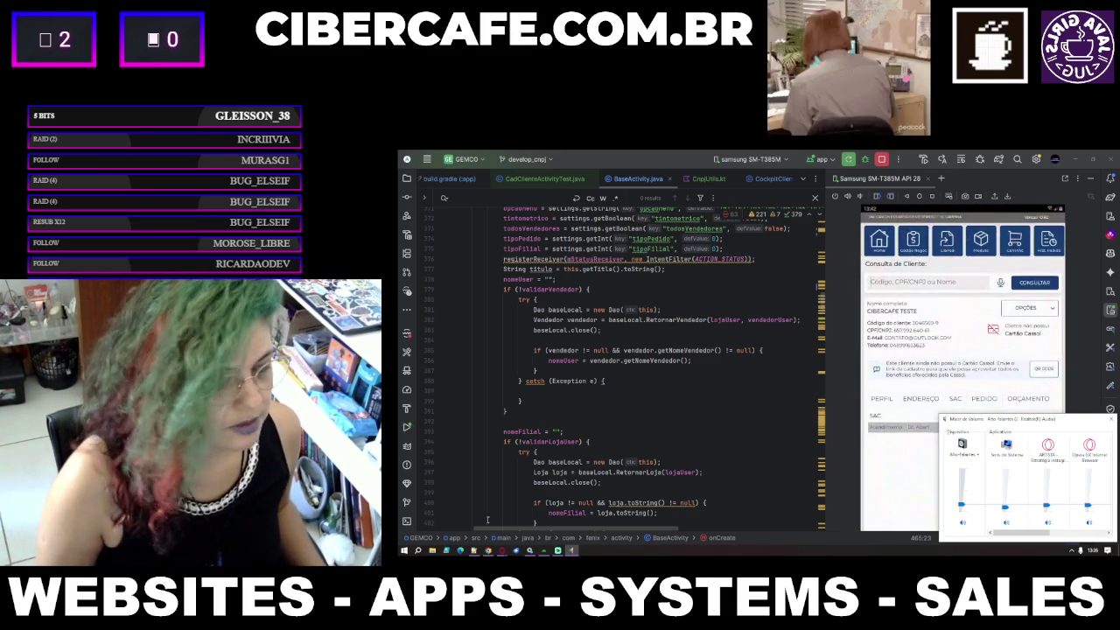
# Bring Opera GX forward from Android Studio and open a new Speed Dial tab.
pyautogui.click(502, 549)
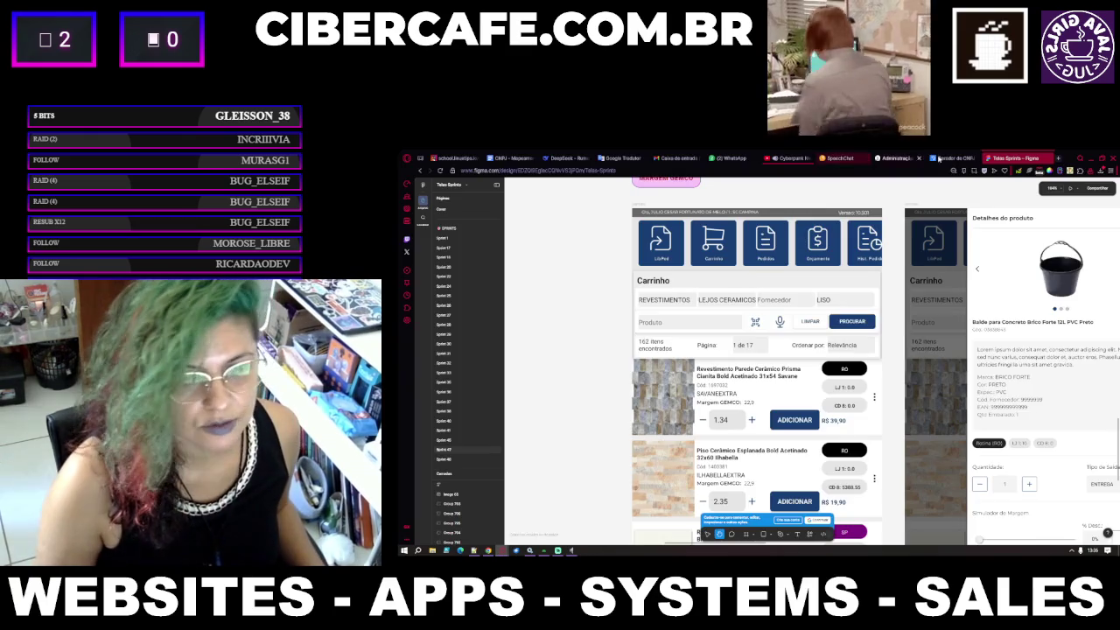
pyautogui.click(1059, 159)
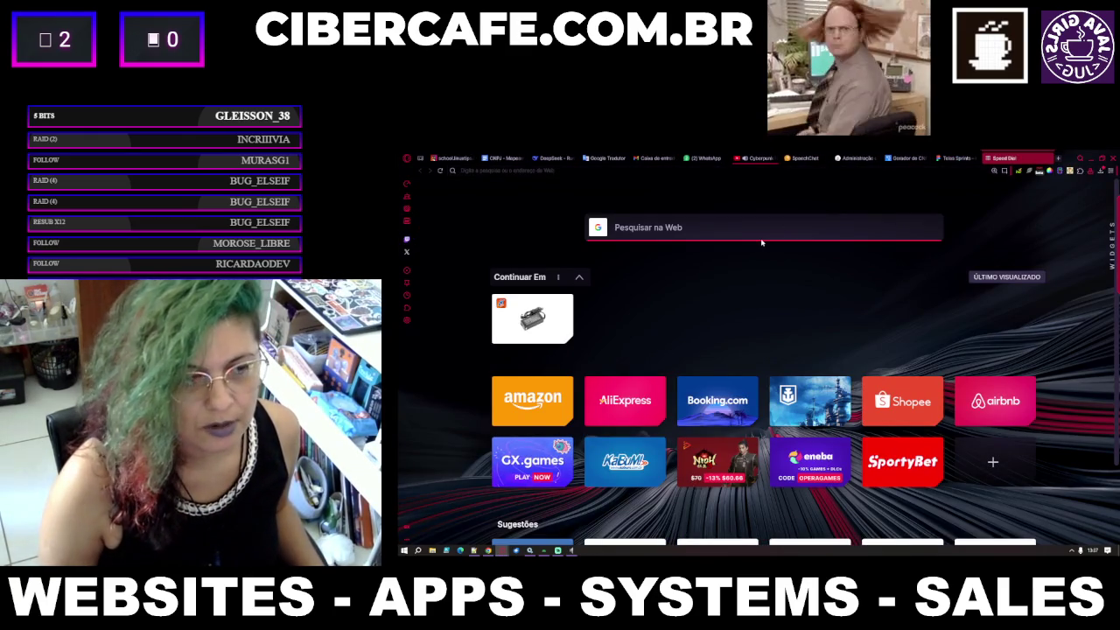
# Search the web for 'tablet iphone' from the Speed Dial search box.
pyautogui.click(764, 234)
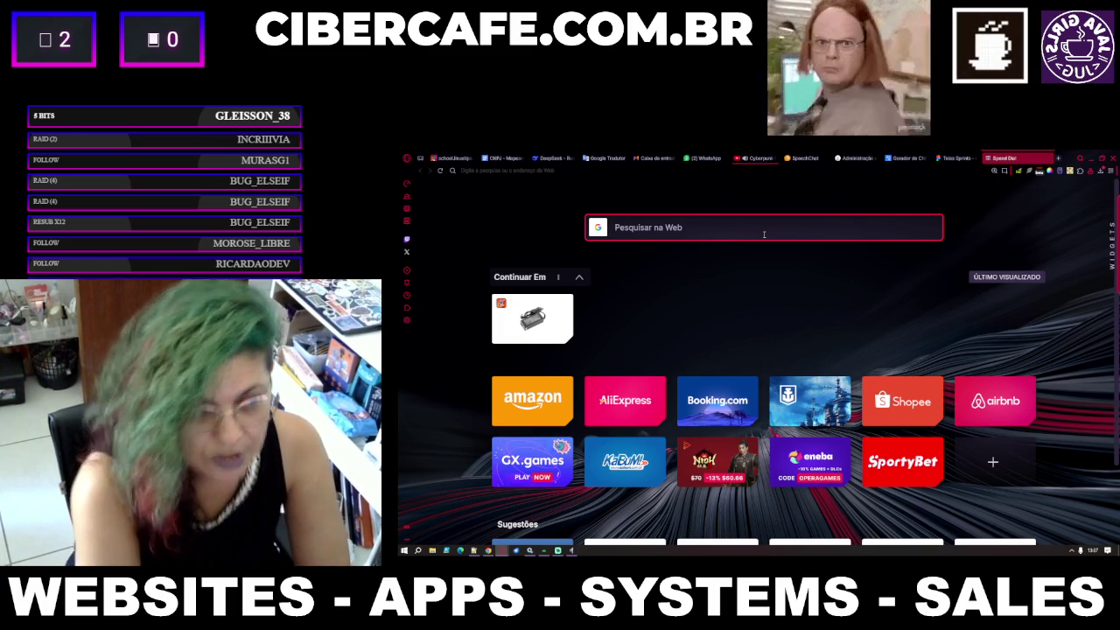
pyautogui.write('tablet ')
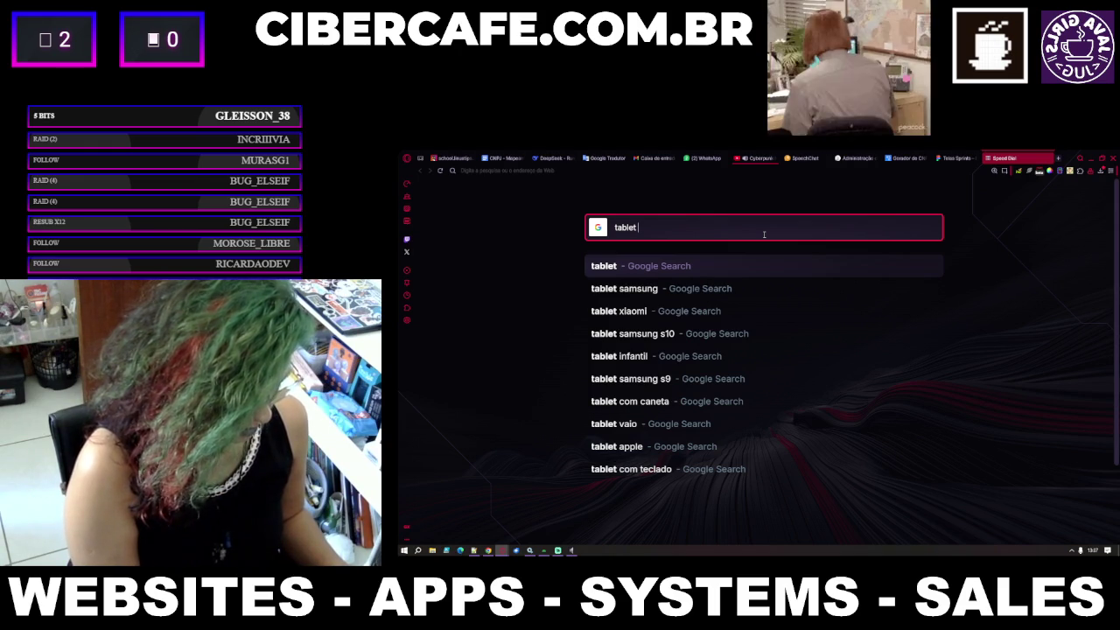
pyautogui.write('iphone')
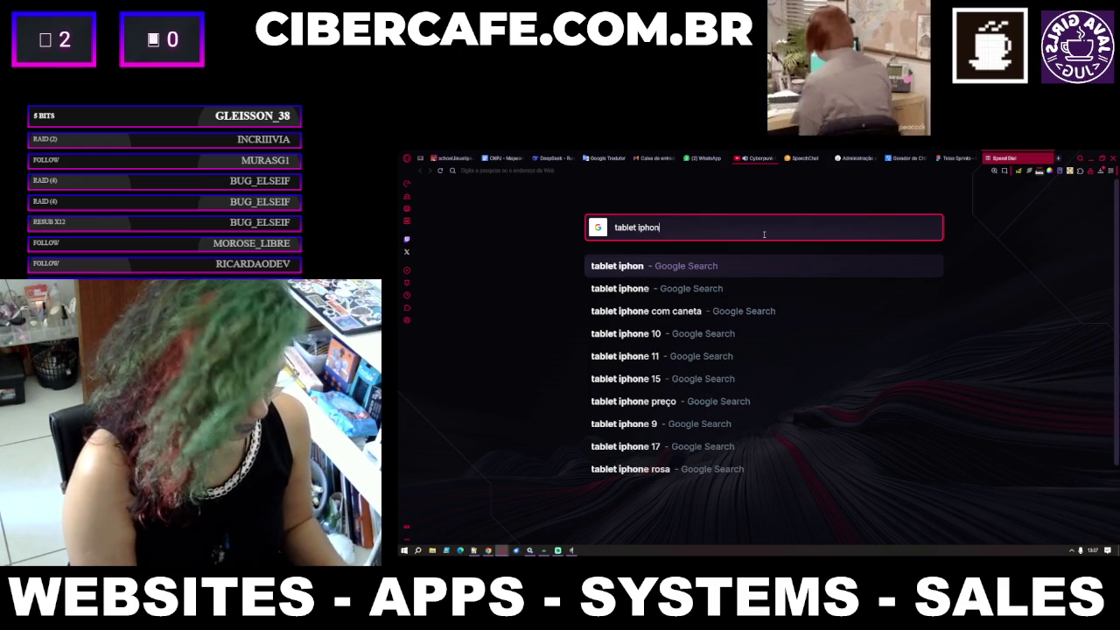
pyautogui.press('Return')
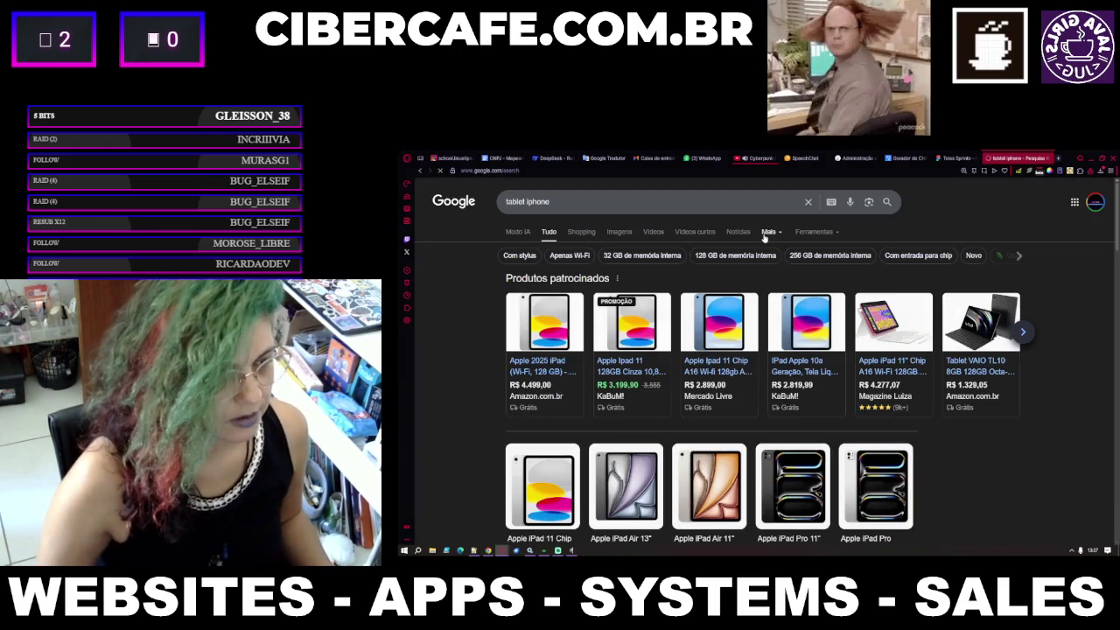
# Switch to Shopping results and open the Apple 2025 iPad listing in a new tab.
pyautogui.click(573, 240)
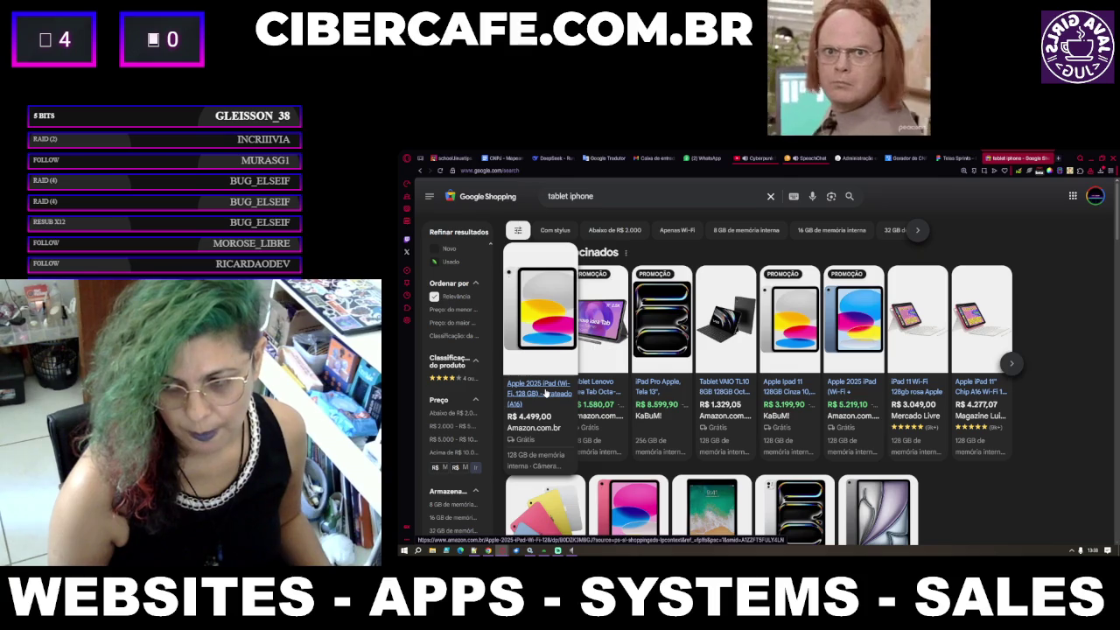
pyautogui.middleClick(545, 394)
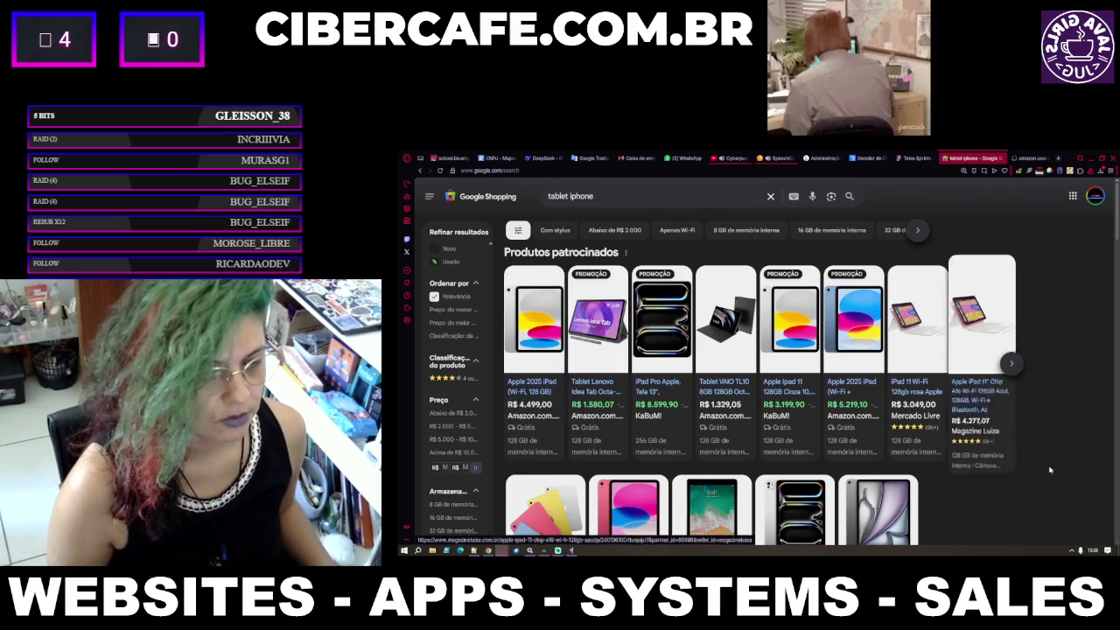
pyautogui.scroll(-2, 1033, 437)
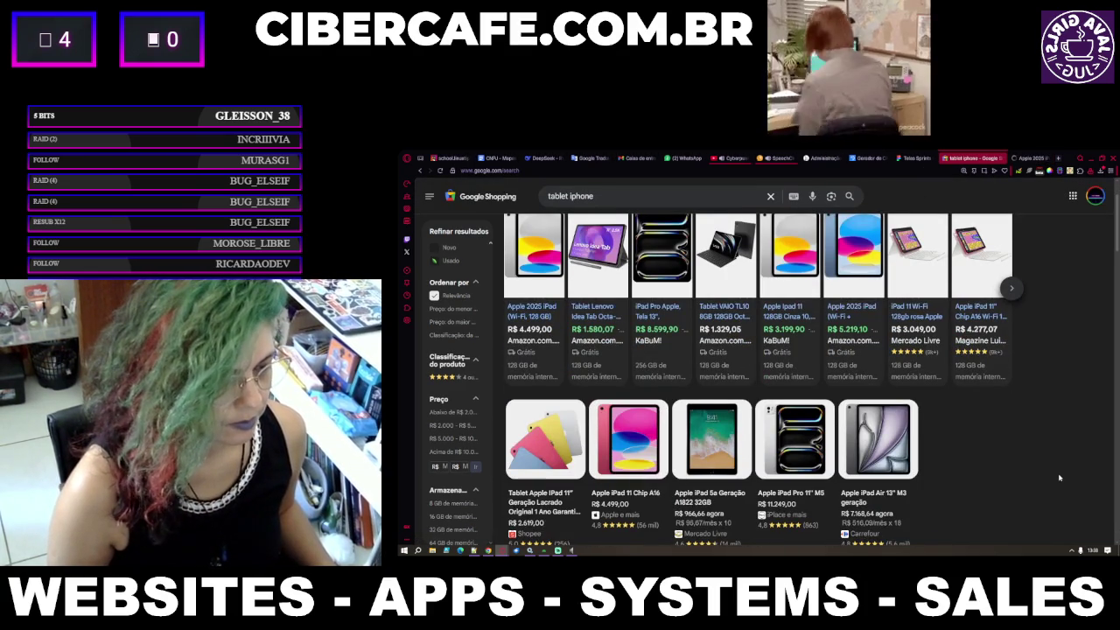
pyautogui.click(1022, 158)
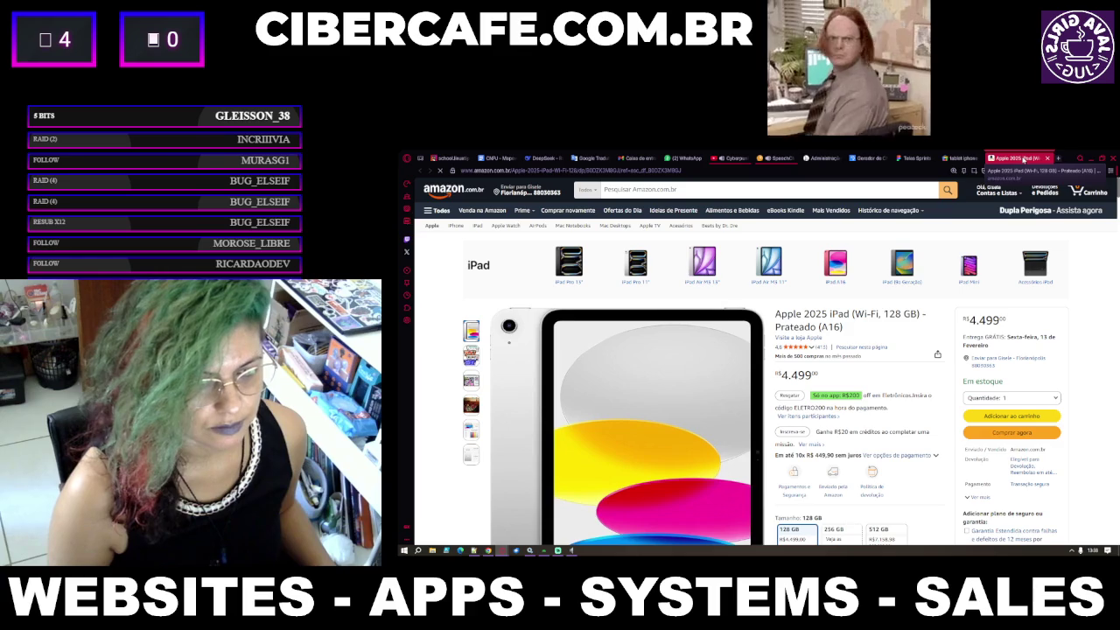
pyautogui.scroll(-2, 849, 385)
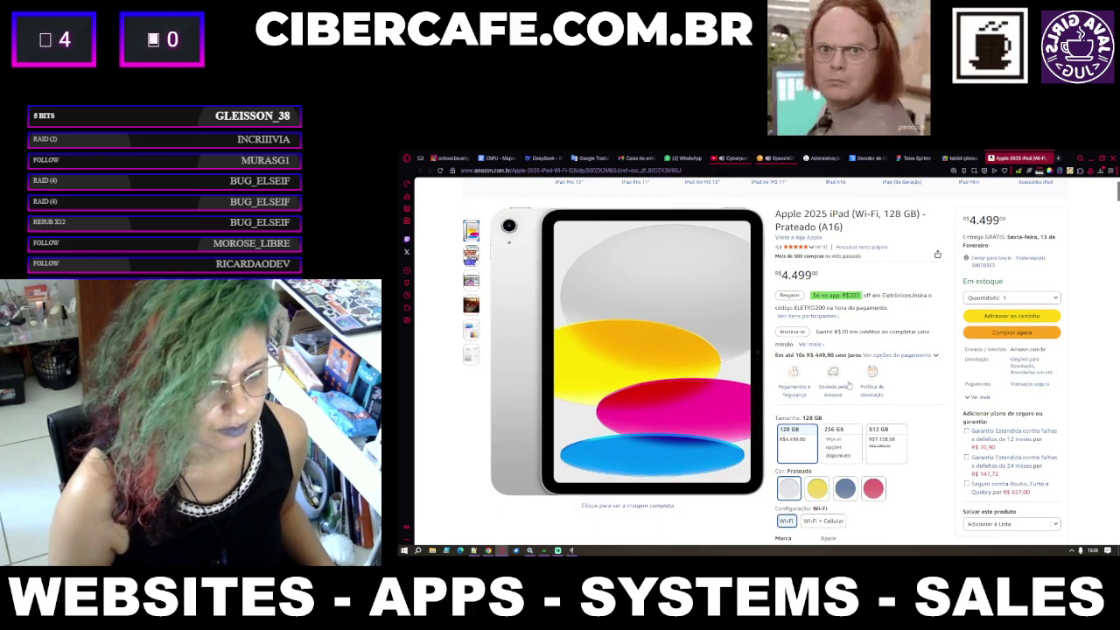
pyautogui.scroll(1, 848, 385)
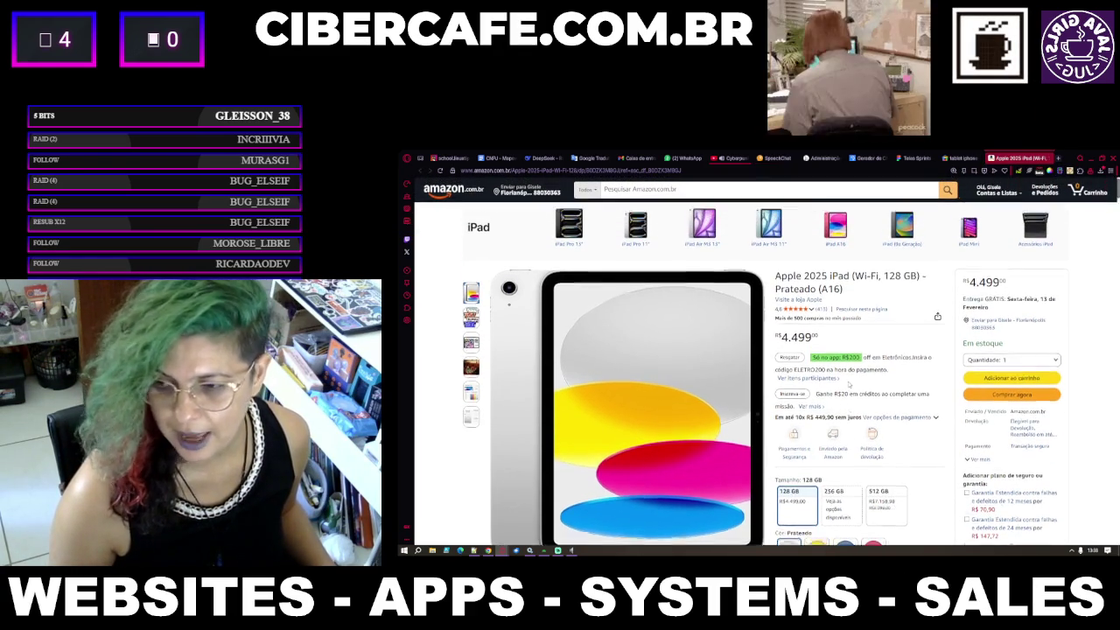
pyautogui.scroll(-1, 848, 384)
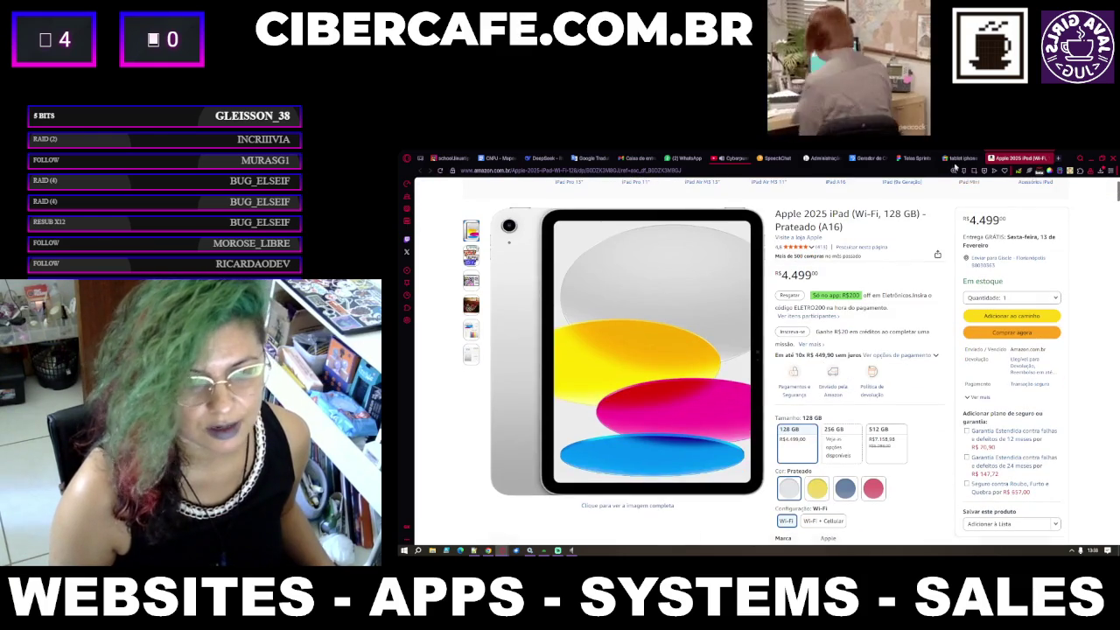
pyautogui.click(967, 158)
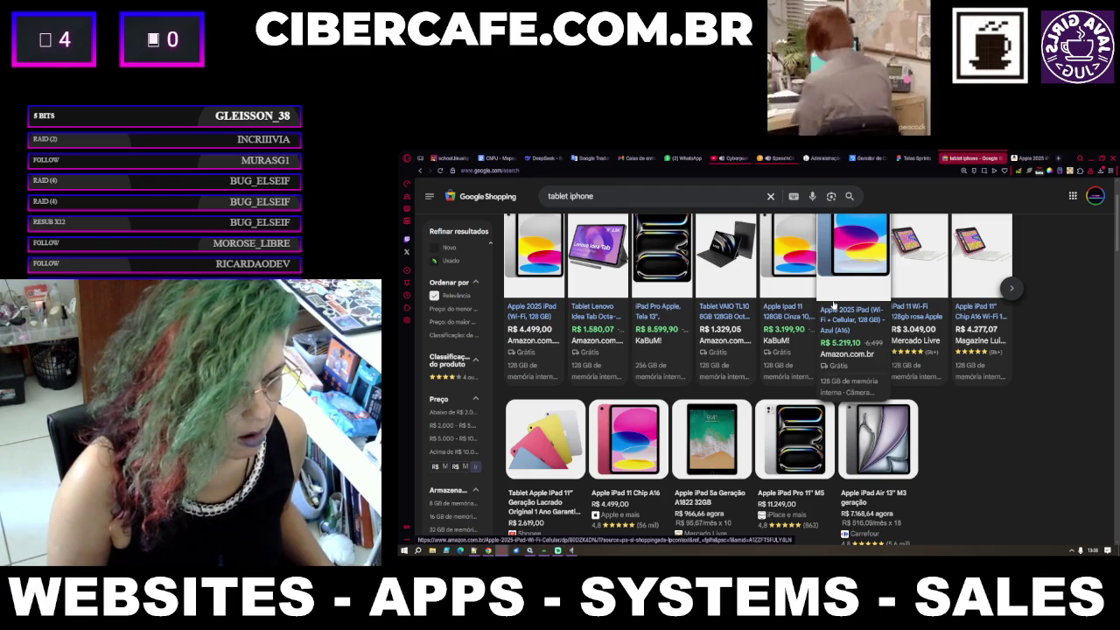
# Replace the 'tablet iphone' query with 'minimac' and run the search.
pyautogui.scroll(2, 700, 254)
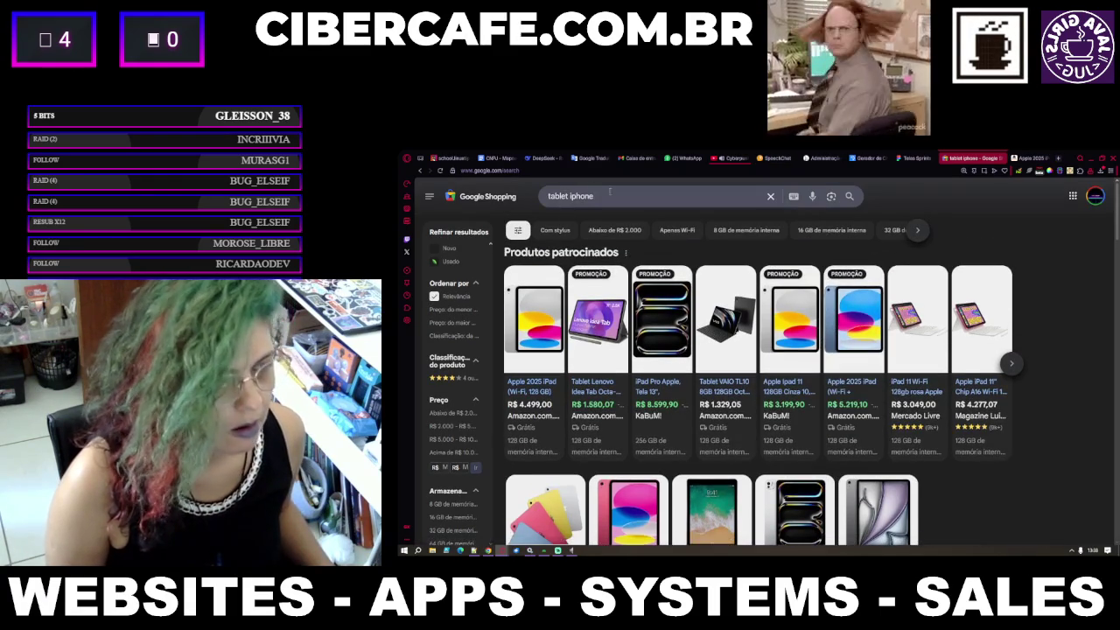
pyautogui.moveTo(605, 196); pyautogui.dragTo(539, 200)
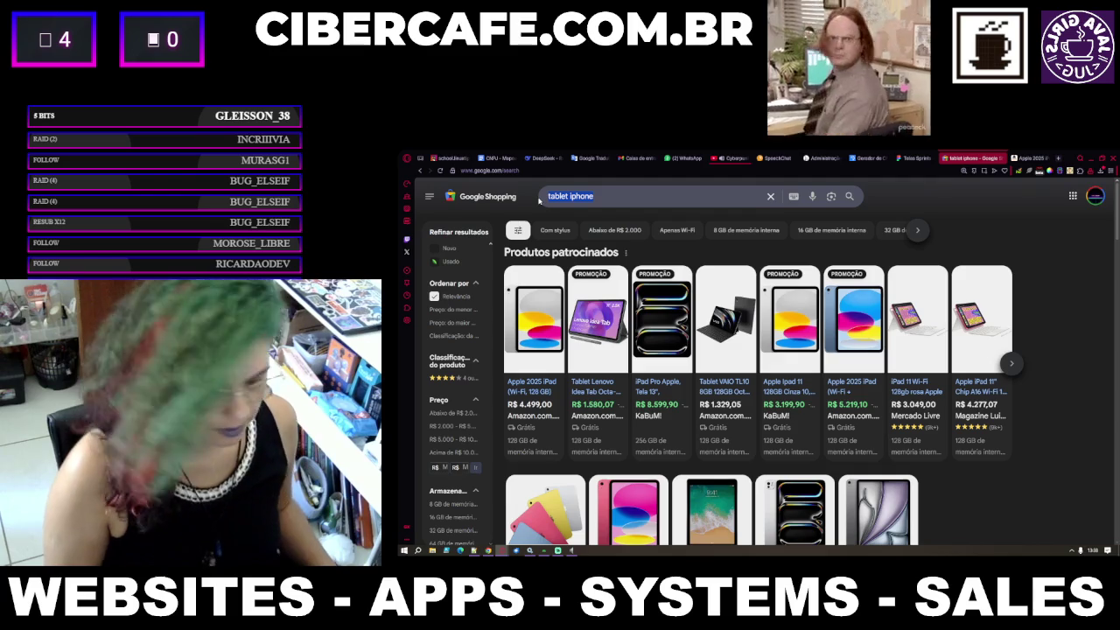
pyautogui.write('minimac')
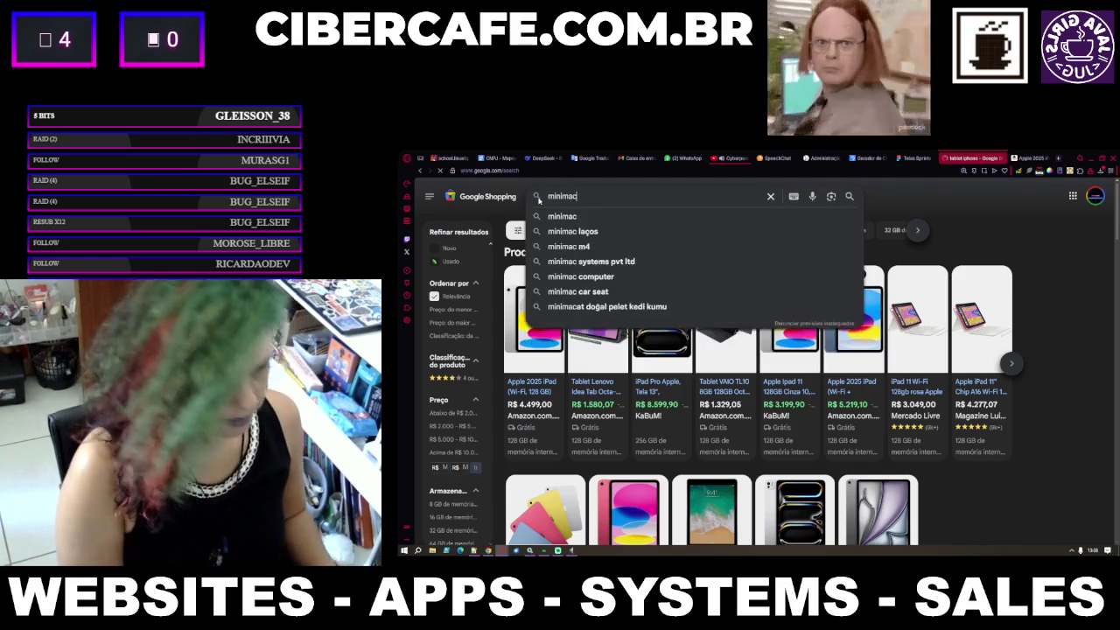
pyautogui.press('Return')
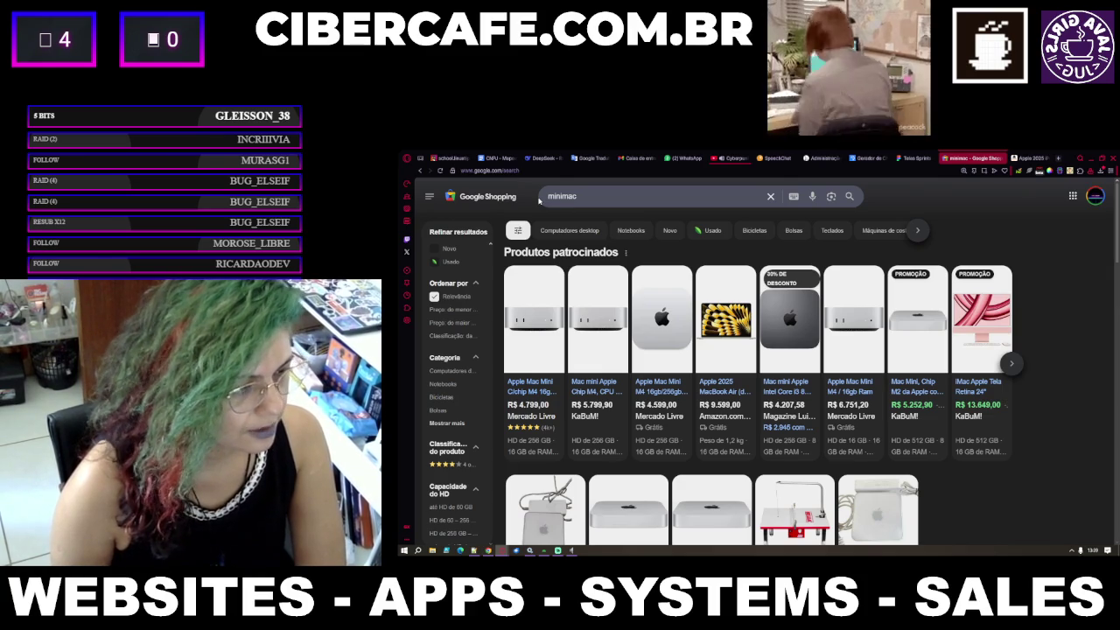
# Browse the Mac mini results and open the first Apple Mac Mini listing in a new tab.
pyautogui.scroll(-2, 570, 393)
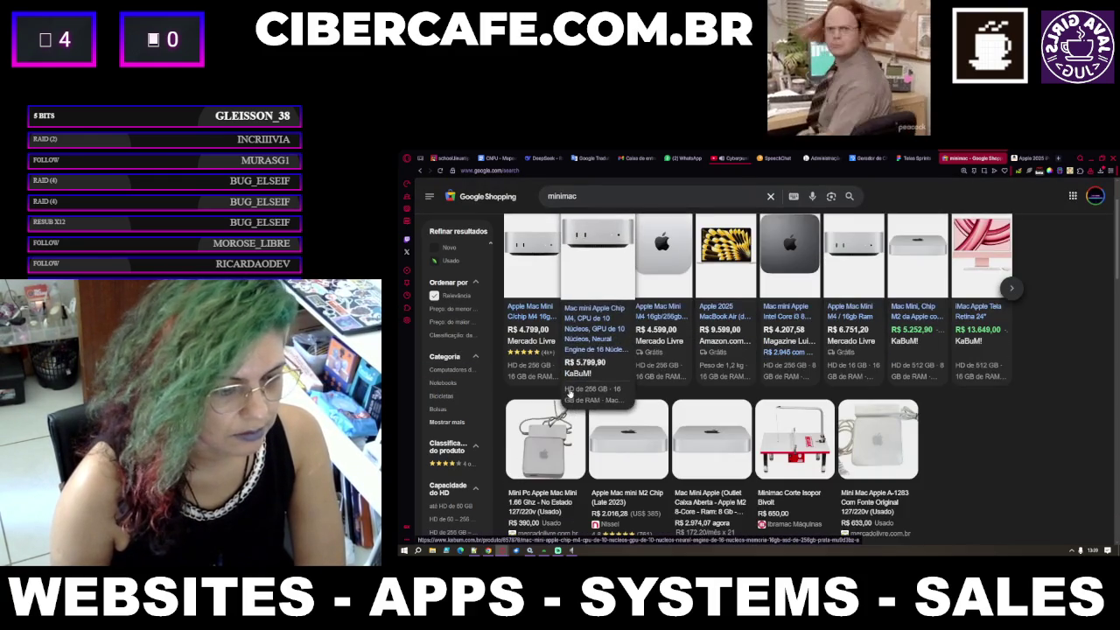
pyautogui.scroll(-2, 570, 394)
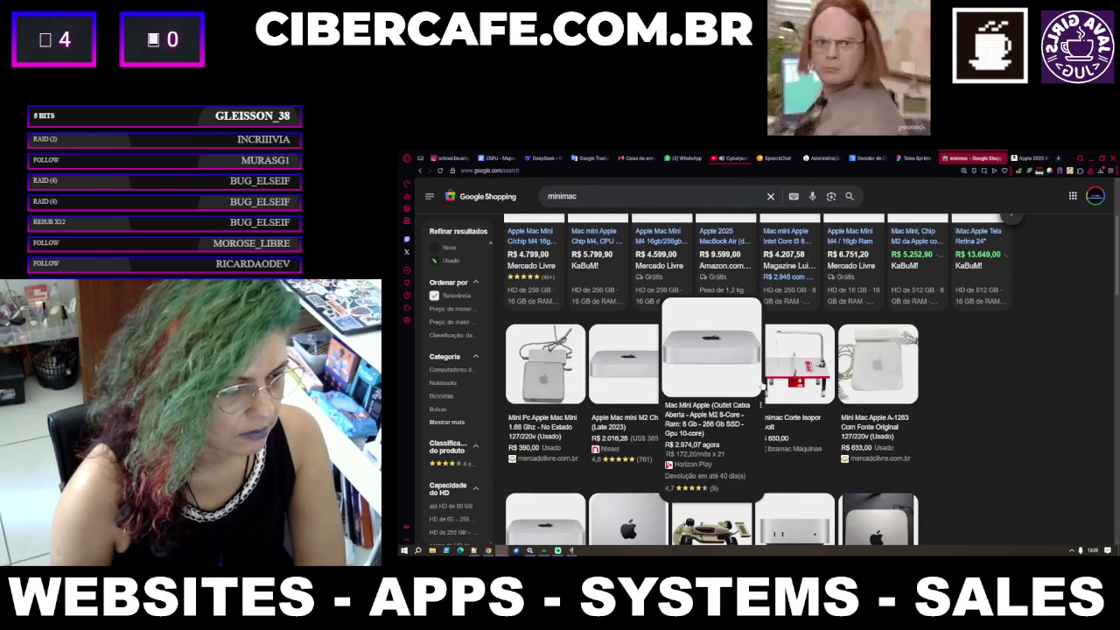
pyautogui.scroll(-3, 1030, 425)
pyautogui.scroll(-4, 1030, 425)
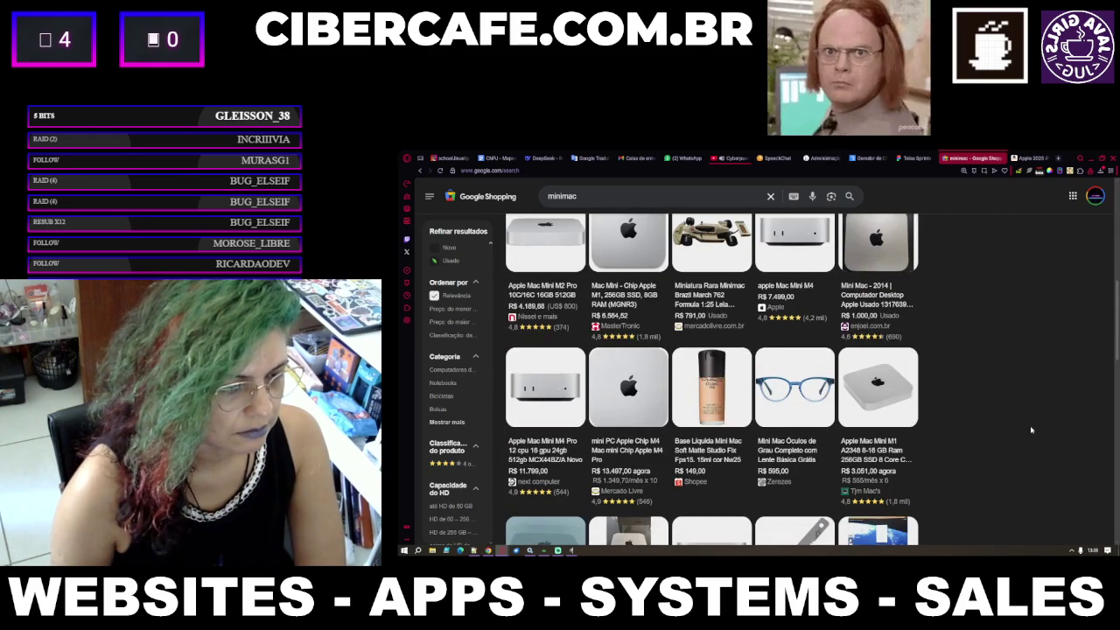
pyautogui.scroll(10, 1030, 426)
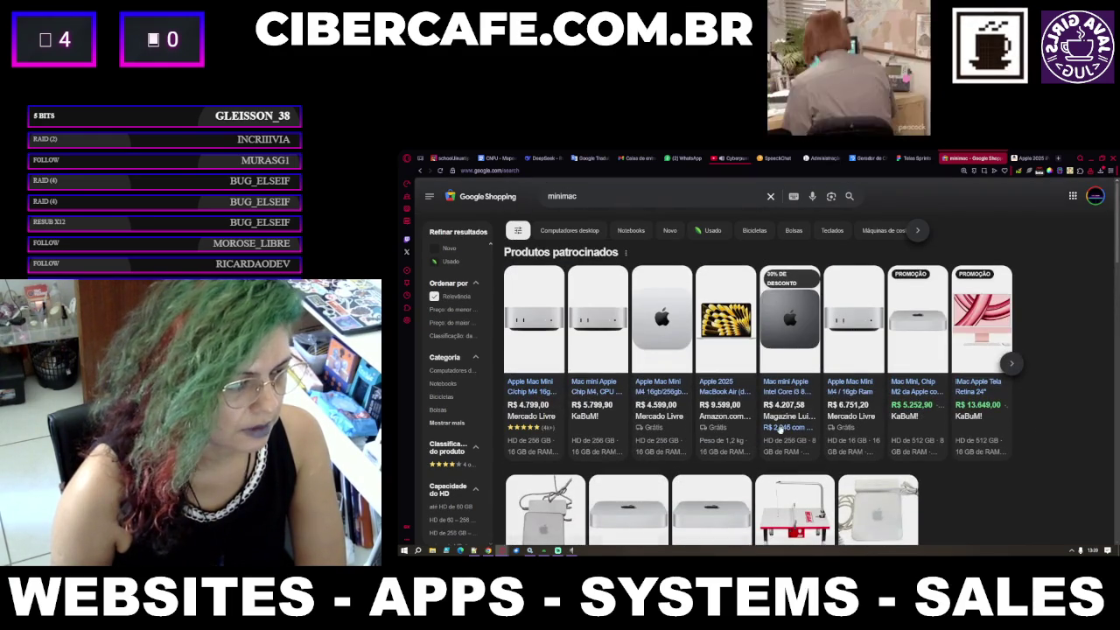
pyautogui.moveTo(524, 387)
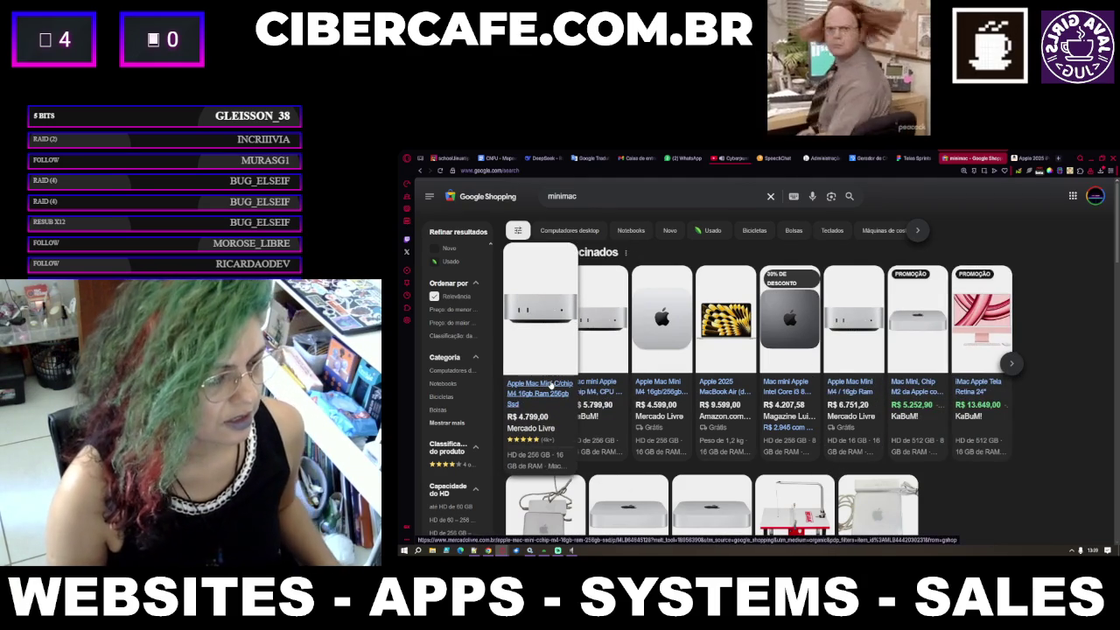
pyautogui.middleClick(549, 387)
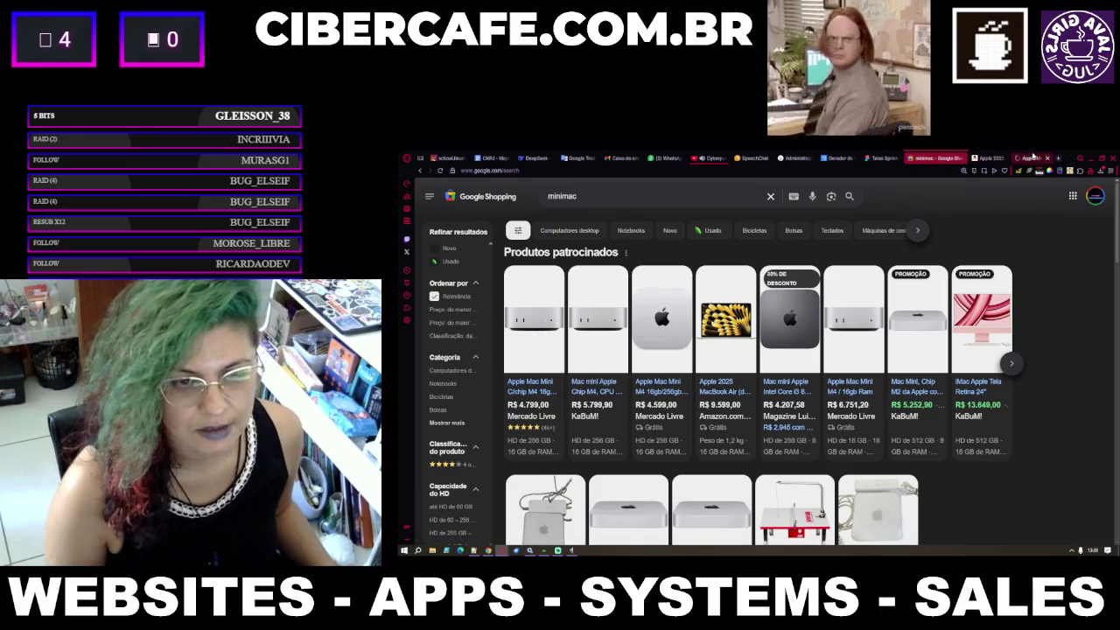
# Scroll the Mac Mini listing down to the reviews and enlarge the first review photo.
pyautogui.click(1031, 158)
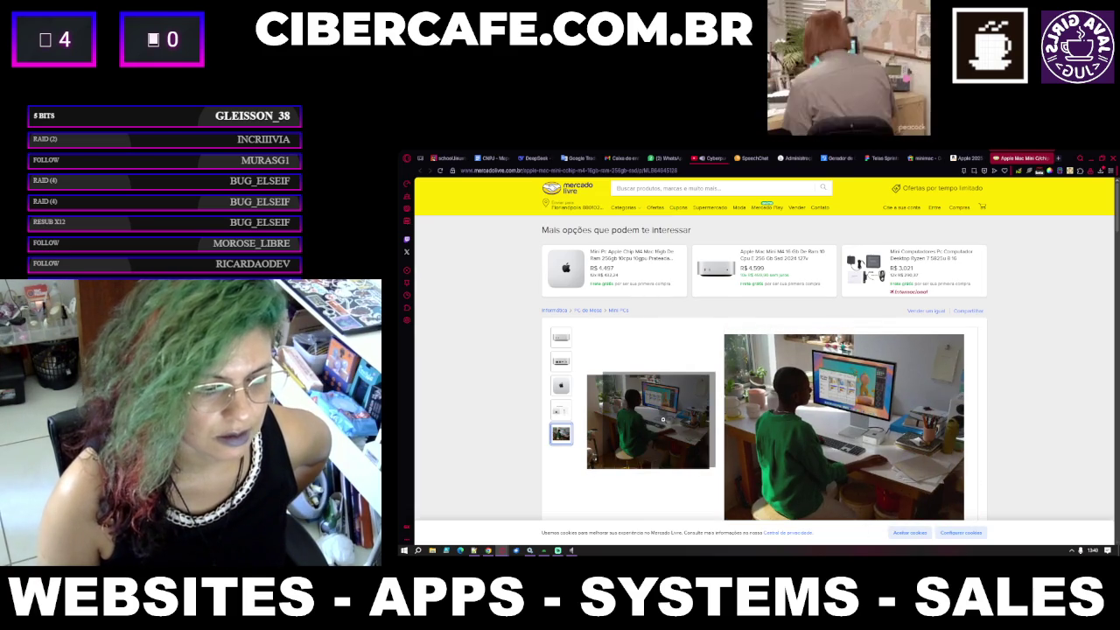
pyautogui.scroll(-5, 663, 420)
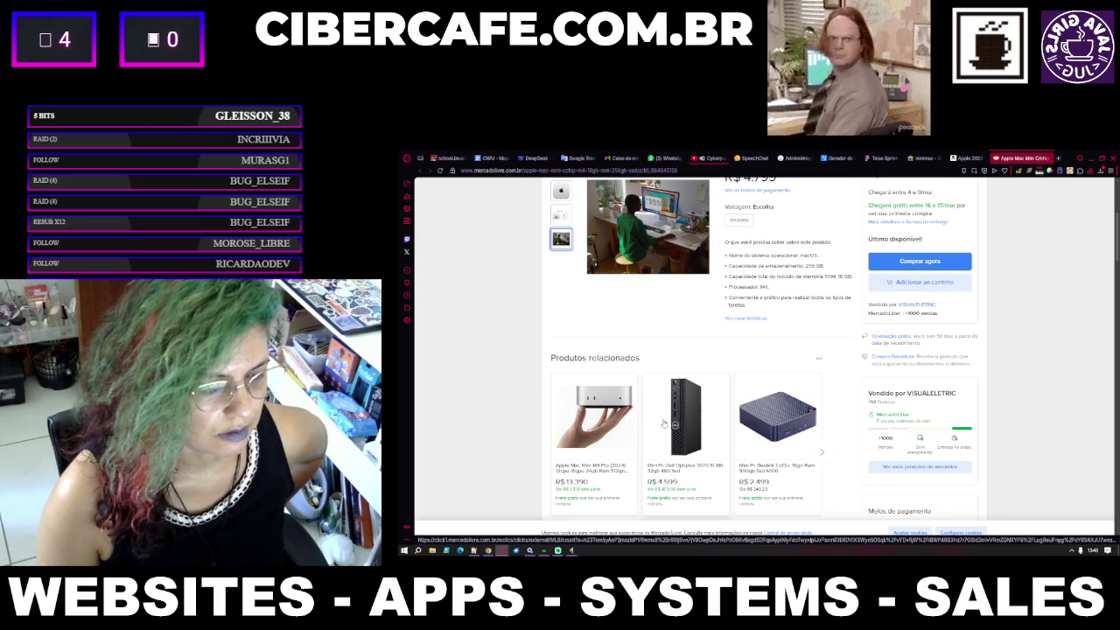
pyautogui.scroll(-5, 663, 424)
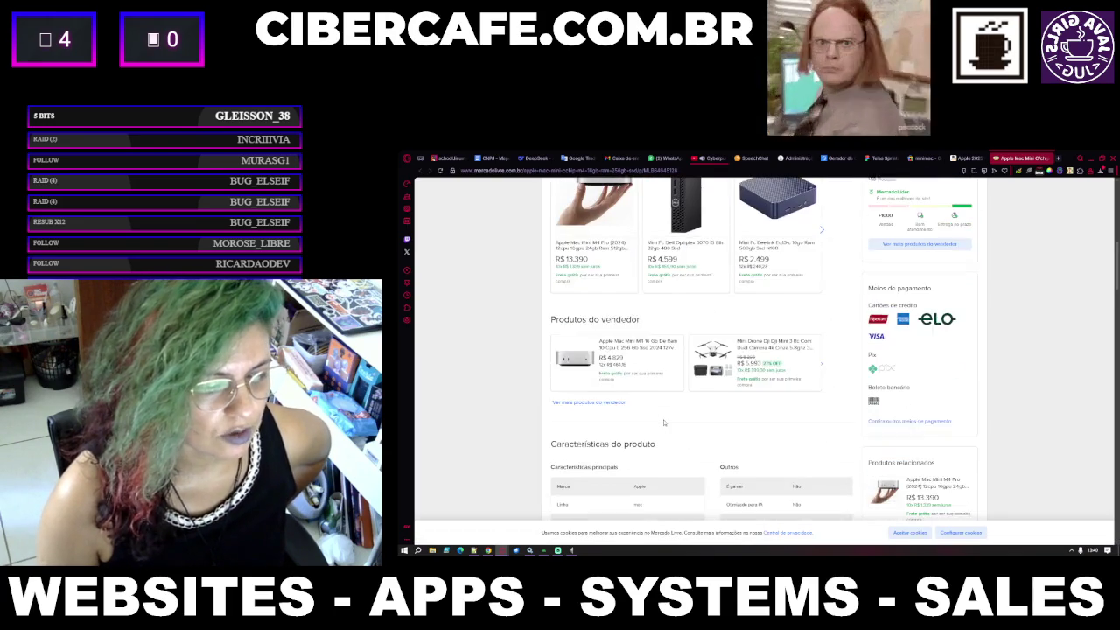
pyautogui.scroll(-5, 663, 423)
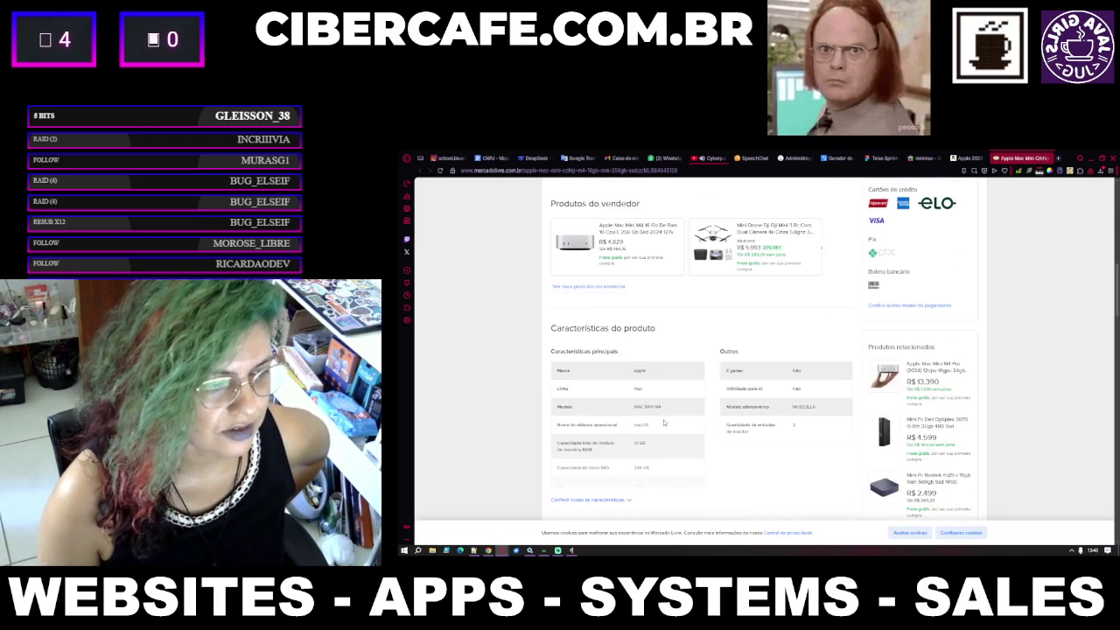
pyautogui.scroll(-3, 664, 423)
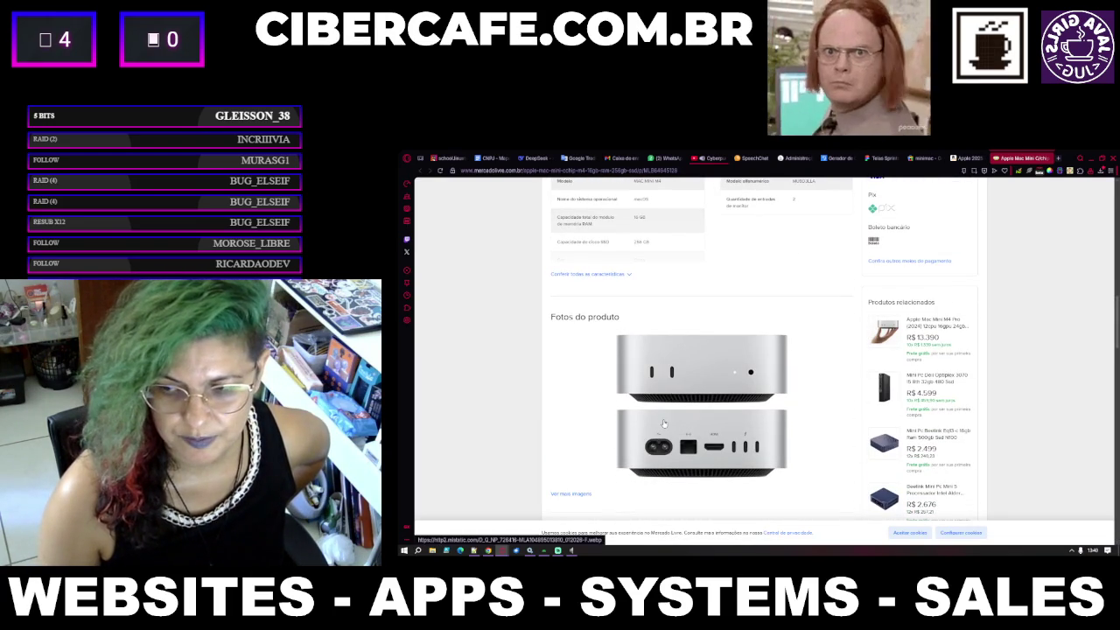
pyautogui.scroll(-10, 664, 424)
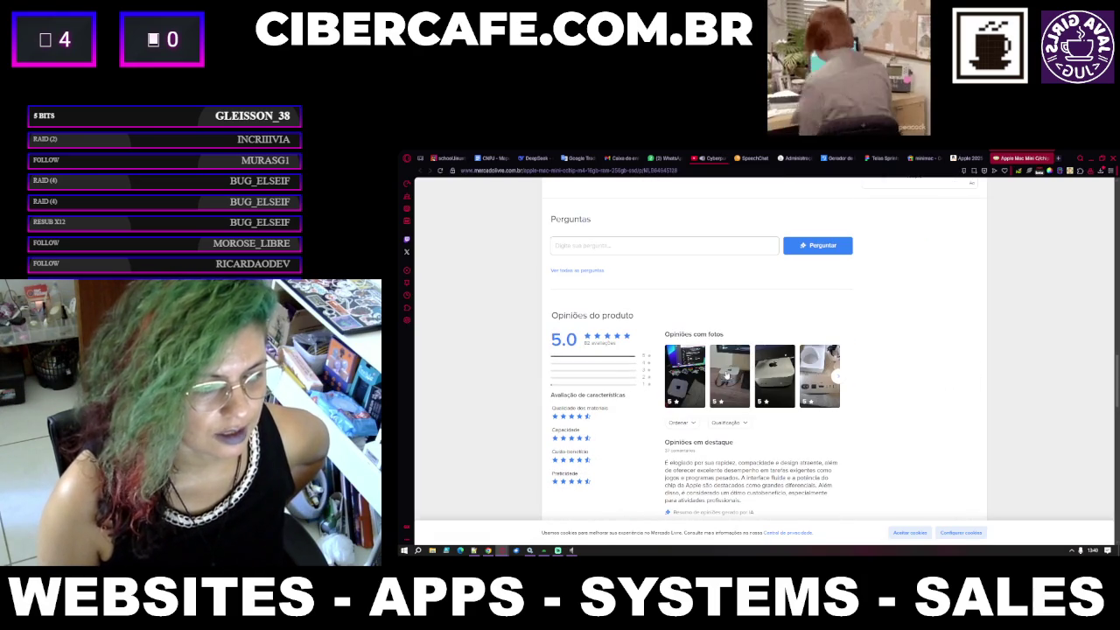
pyautogui.click(688, 385)
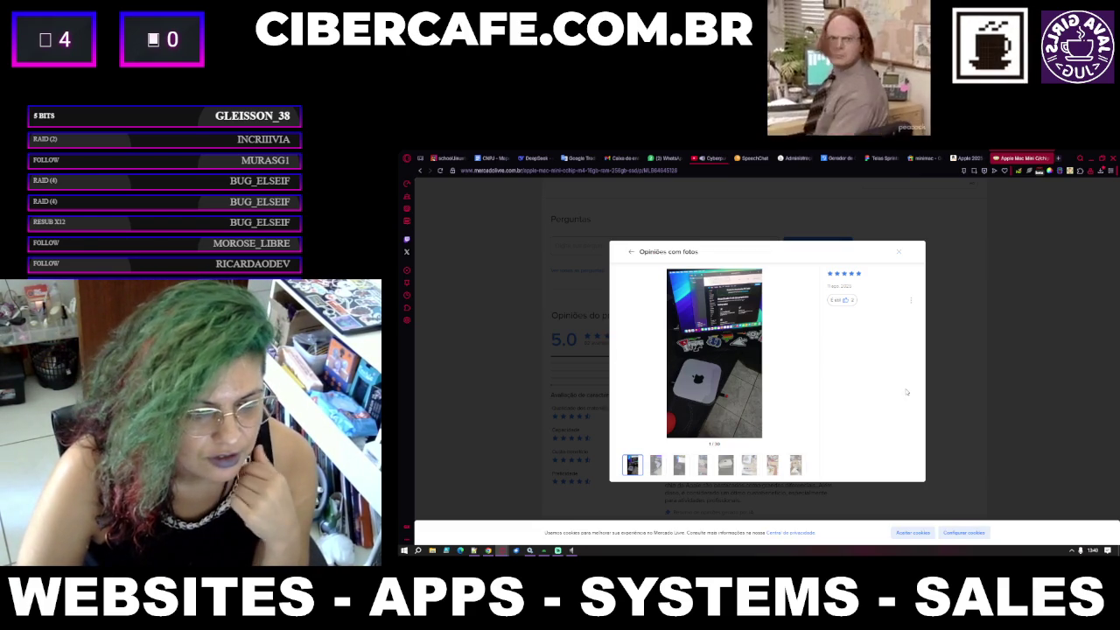
# Close the enlarged review photo and skim the individual customer reviews below.
pyautogui.click(955, 396)
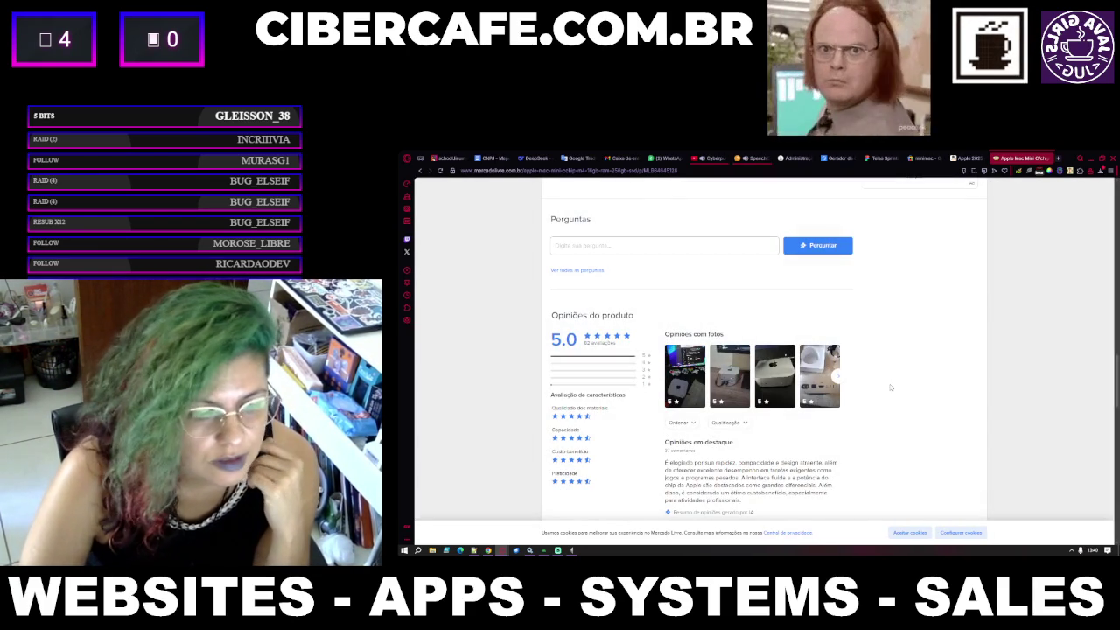
pyautogui.scroll(-10, 874, 433)
pyautogui.scroll(15, 874, 433)
# Dismiss the Mini PCs best-sellers popup and close the Mercado Livre Mac Mini tab.
pyautogui.scroll(10, 874, 433)
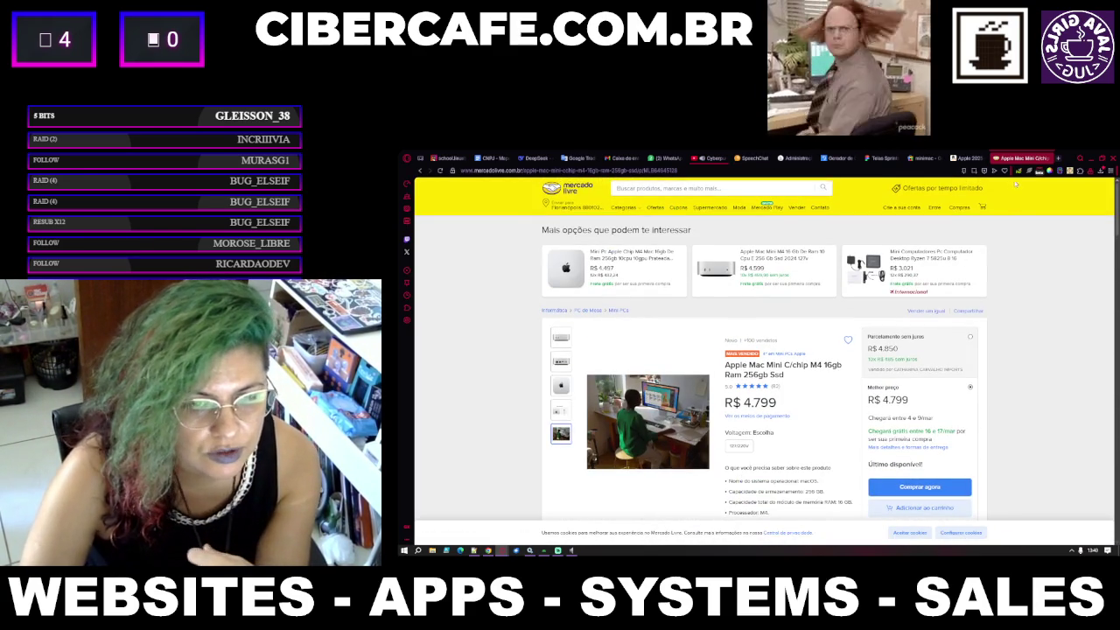
pyautogui.moveTo(1022, 168)
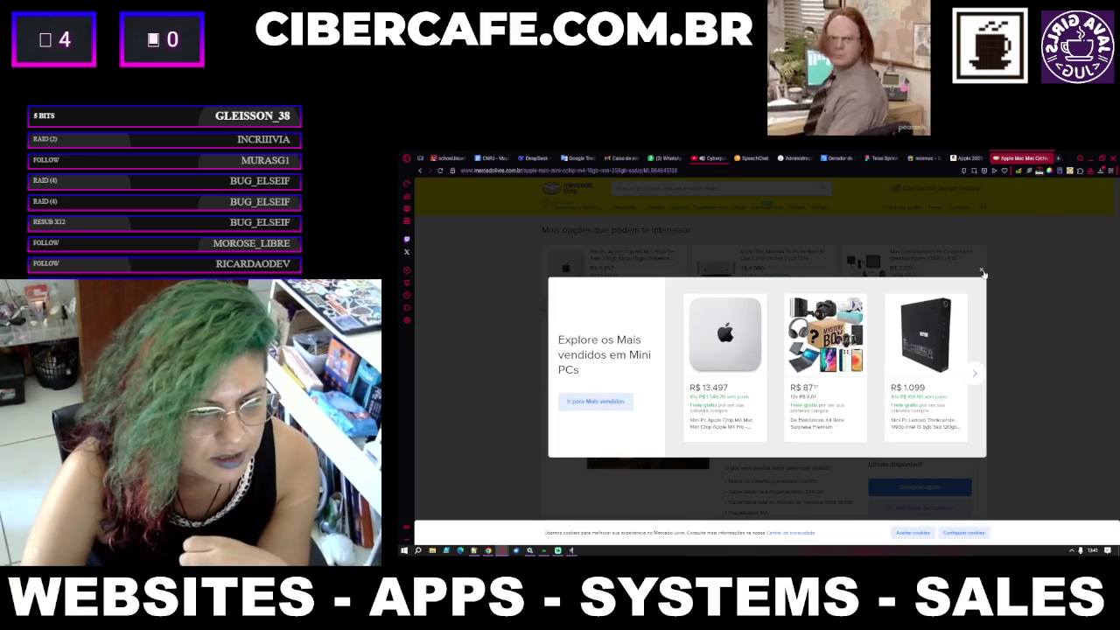
pyautogui.click(982, 270)
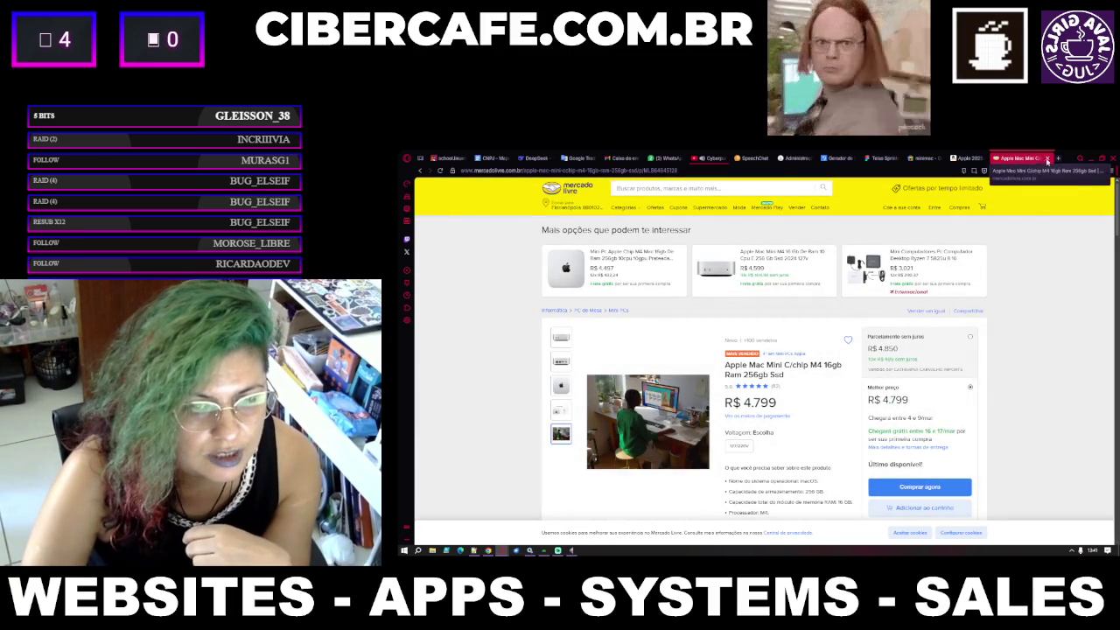
pyautogui.click(1047, 159)
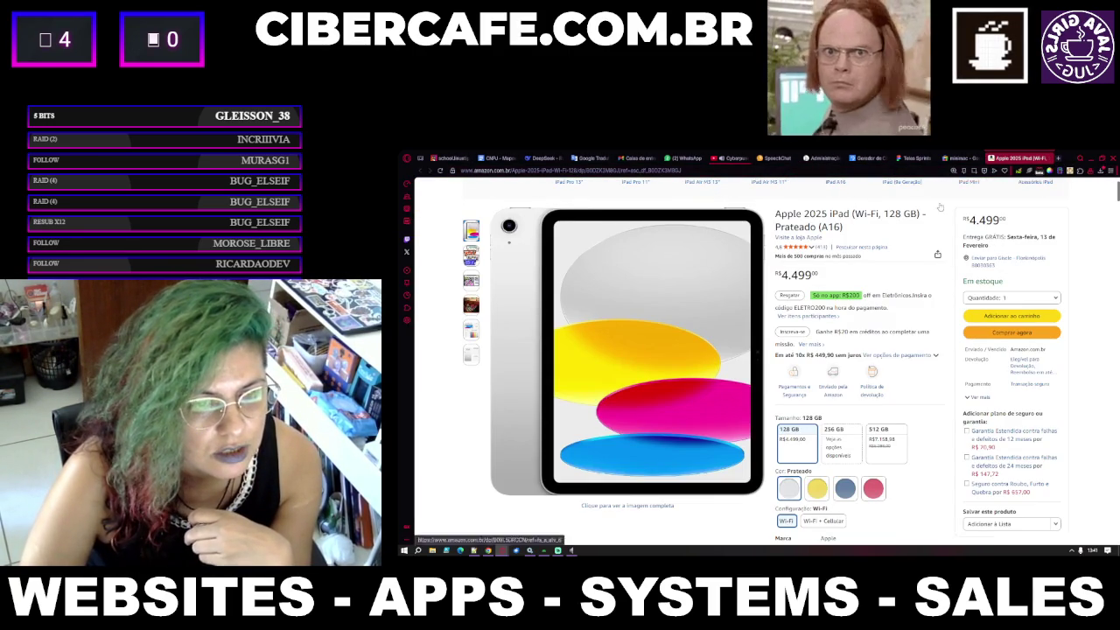
# On the minimac shopping tab, change the query to 'total imac' and search.
pyautogui.click(959, 158)
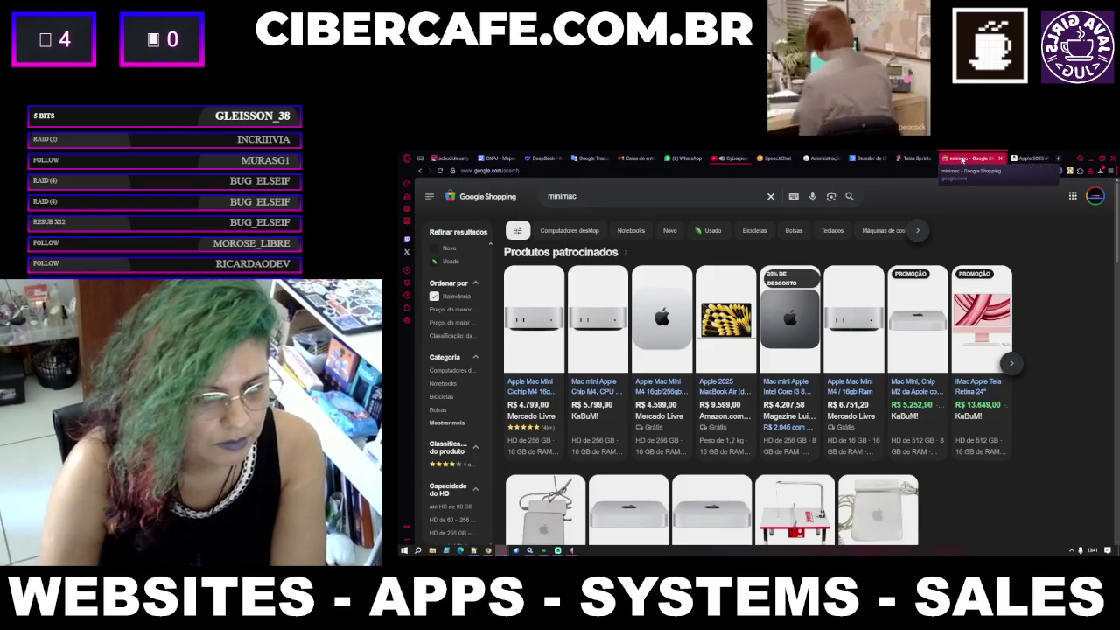
pyautogui.scroll(-2, 837, 359)
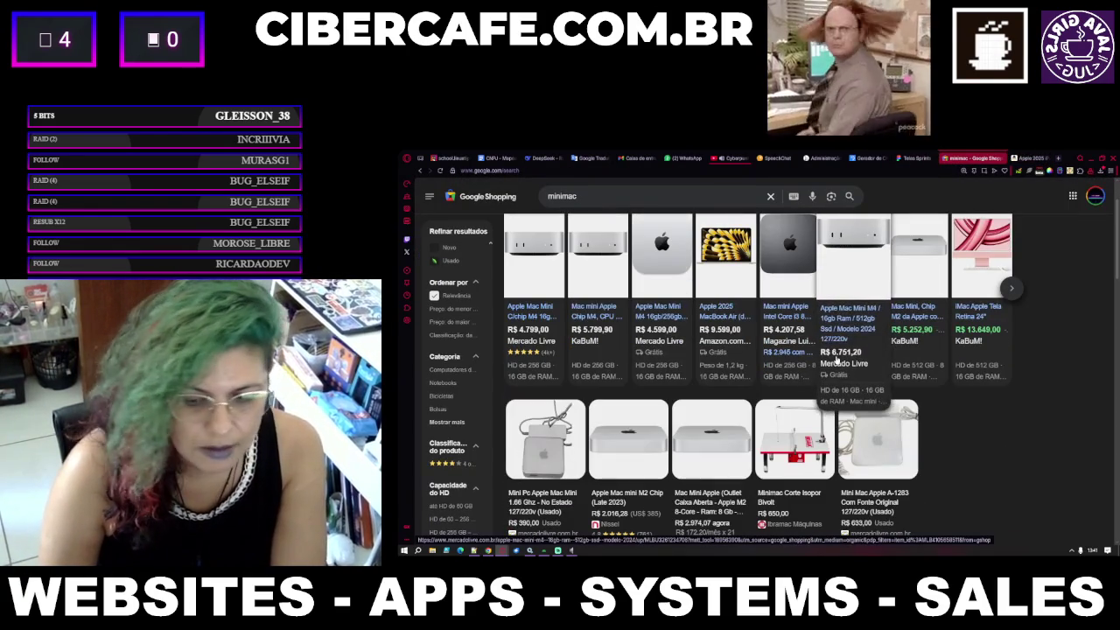
pyautogui.scroll(2, 569, 263)
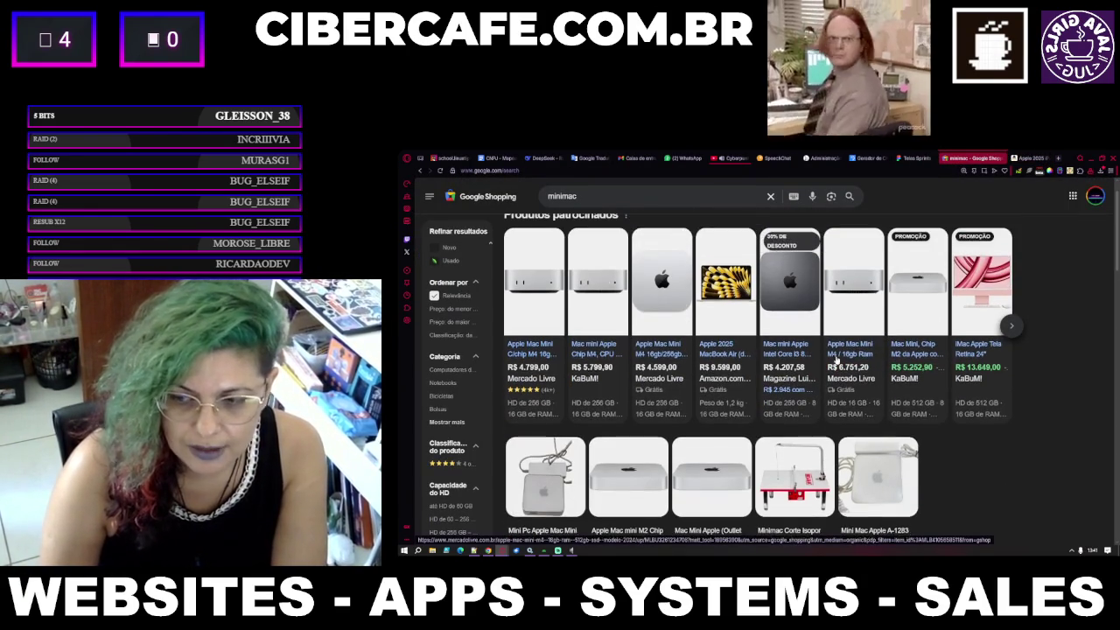
pyautogui.click(564, 197)
pyautogui.doubleClick(567, 196)
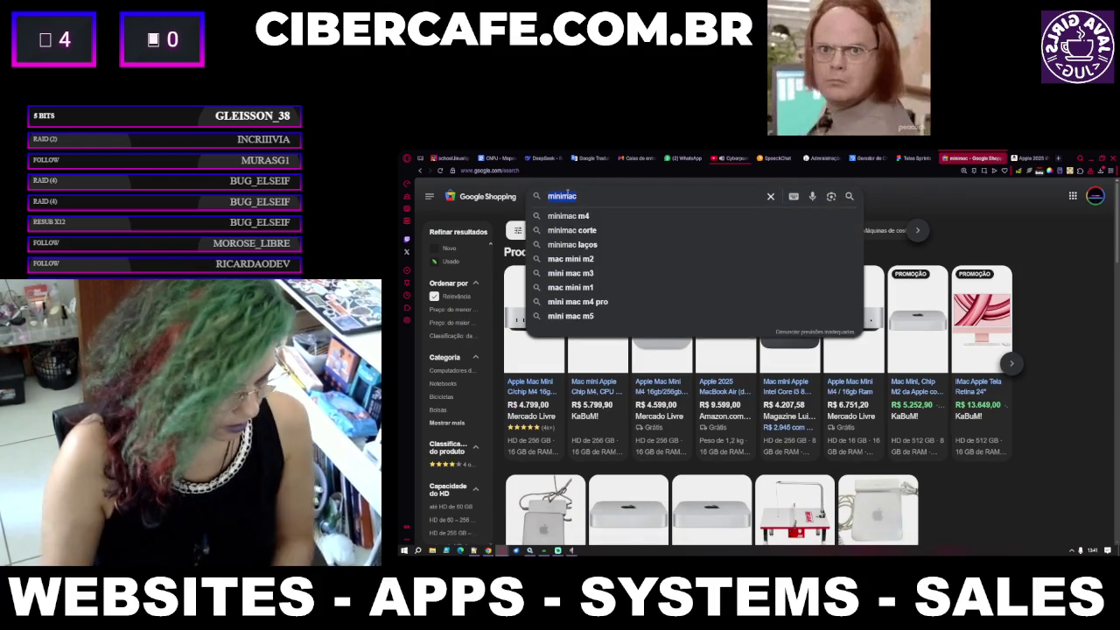
pyautogui.write('total ')
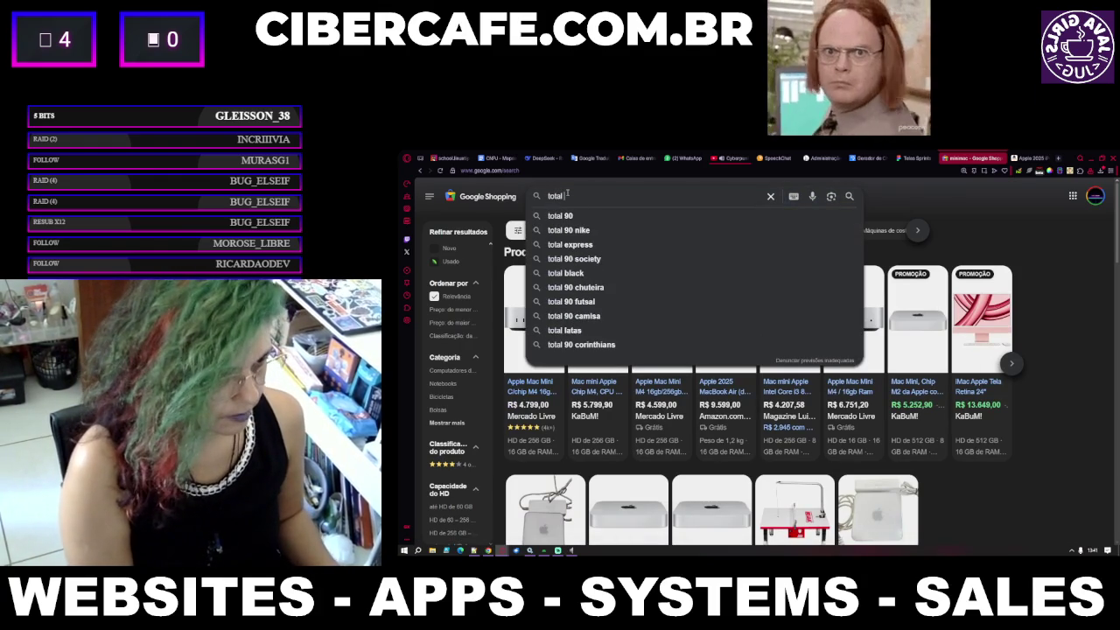
pyautogui.write('iphone')
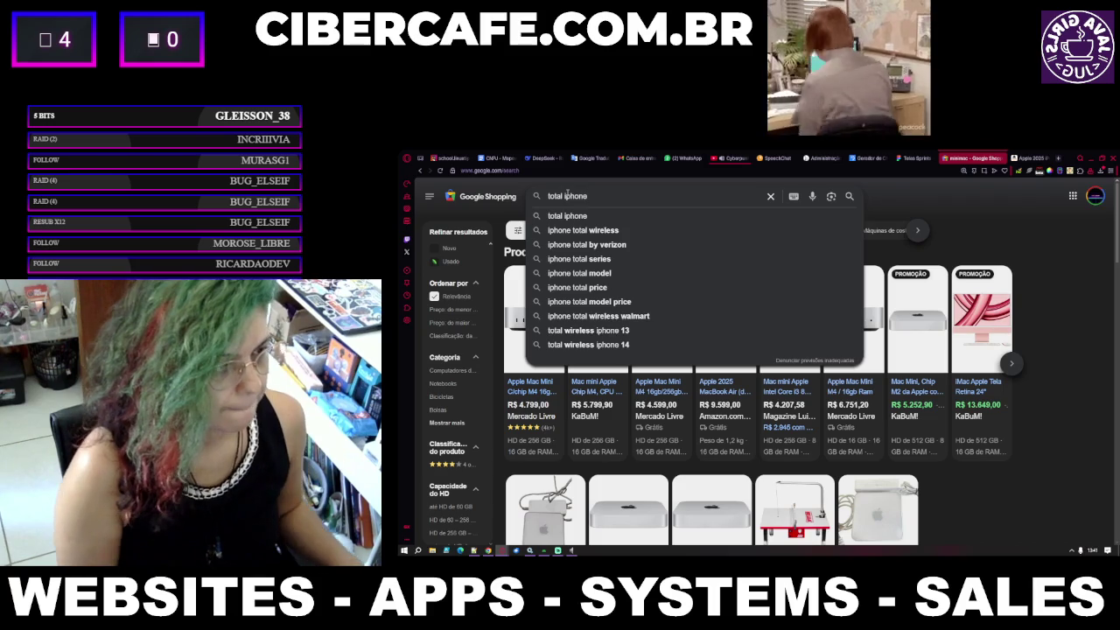
pyautogui.doubleClick(567, 196)
pyautogui.write('imac')
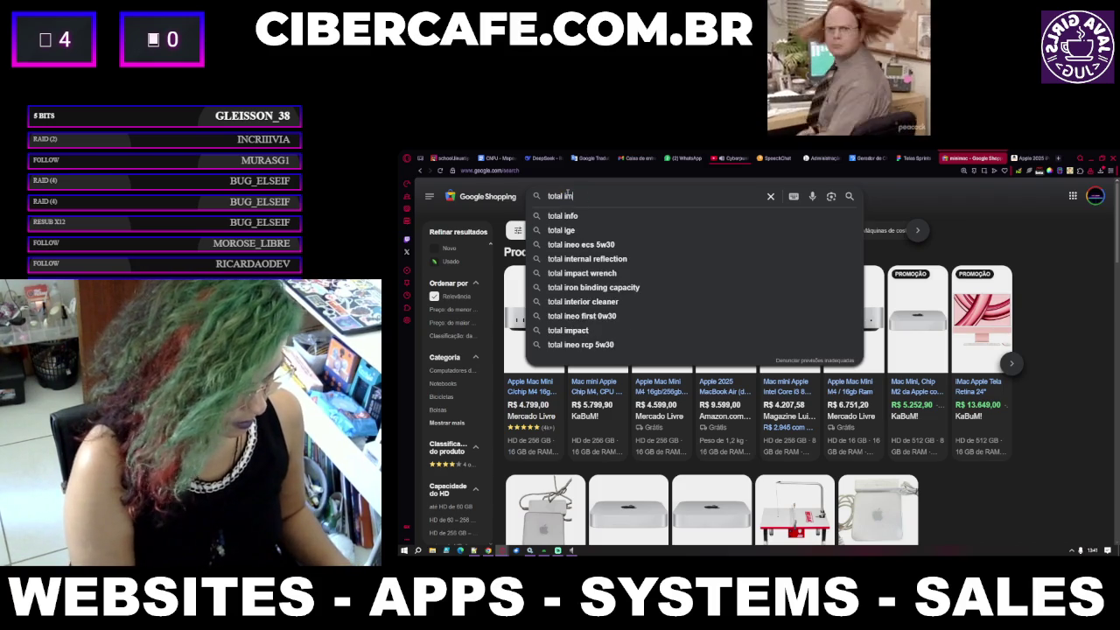
pyautogui.press('Return')
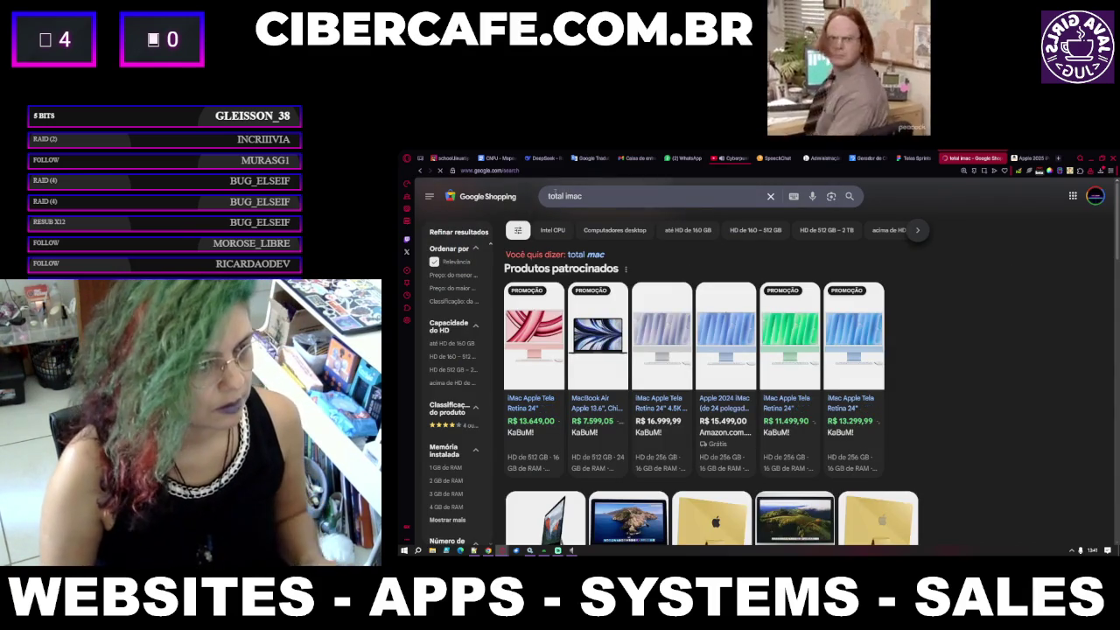
# Correct the query to 'totem imac', then accept Google's 'totem mac' suggestion.
pyautogui.moveTo(567, 196); pyautogui.dragTo(552, 196)
pyautogui.press('BackSpace')
pyautogui.write('otem')
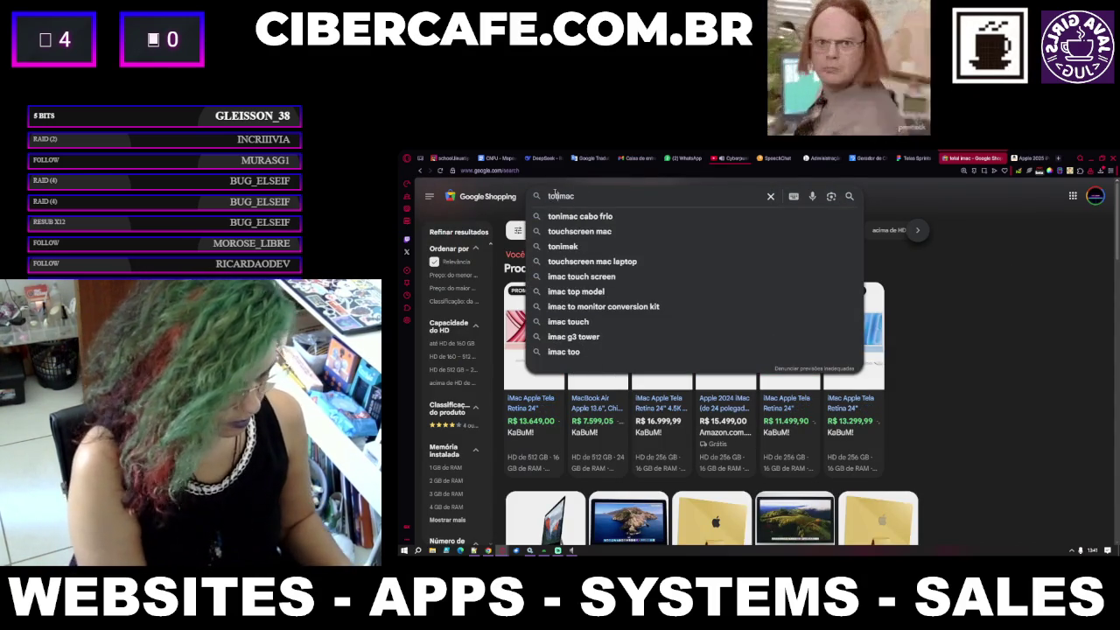
pyautogui.press('Return')
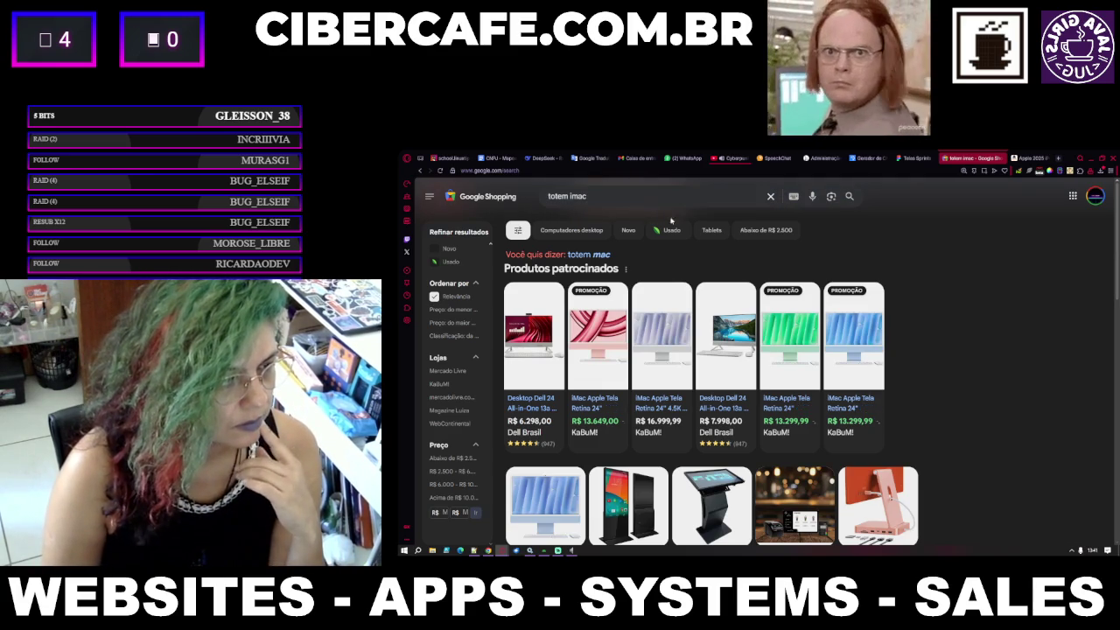
pyautogui.click(588, 253)
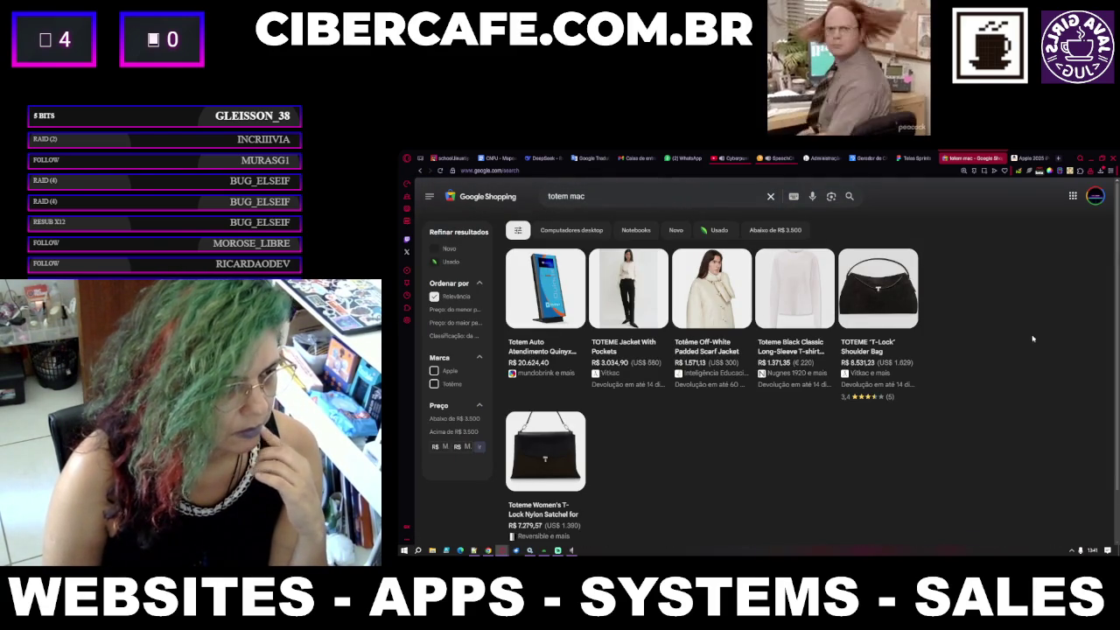
pyautogui.tripleClick(566, 196)
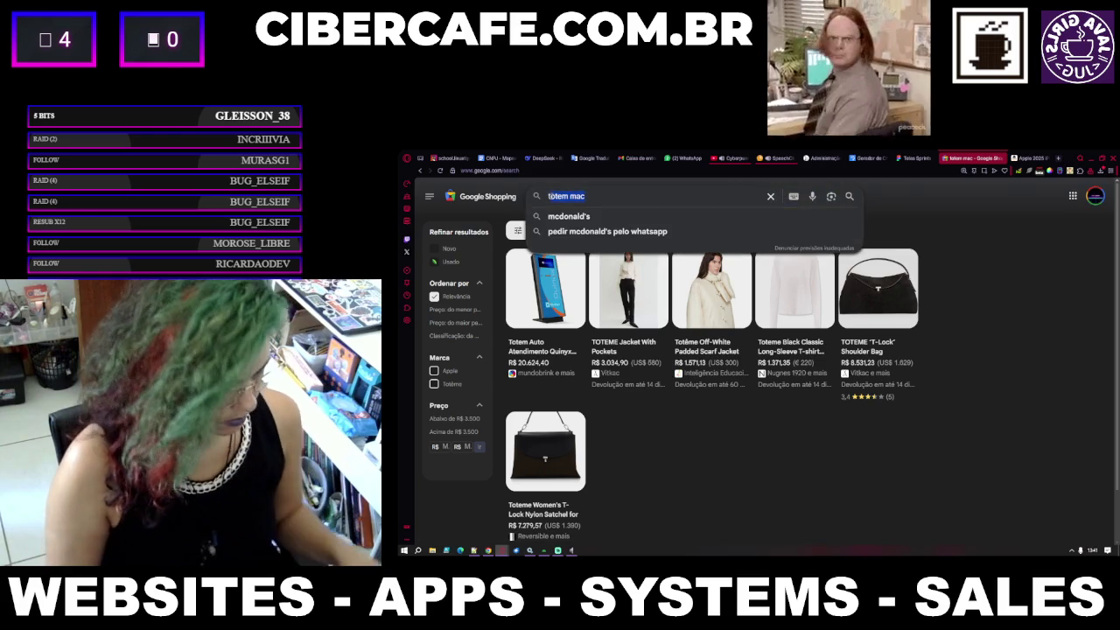
# Search 'autoatendimento' and open the Sistema de Autoatendimento - Básico listing at R$ 335,00.
pyautogui.write('tautoatendimento')
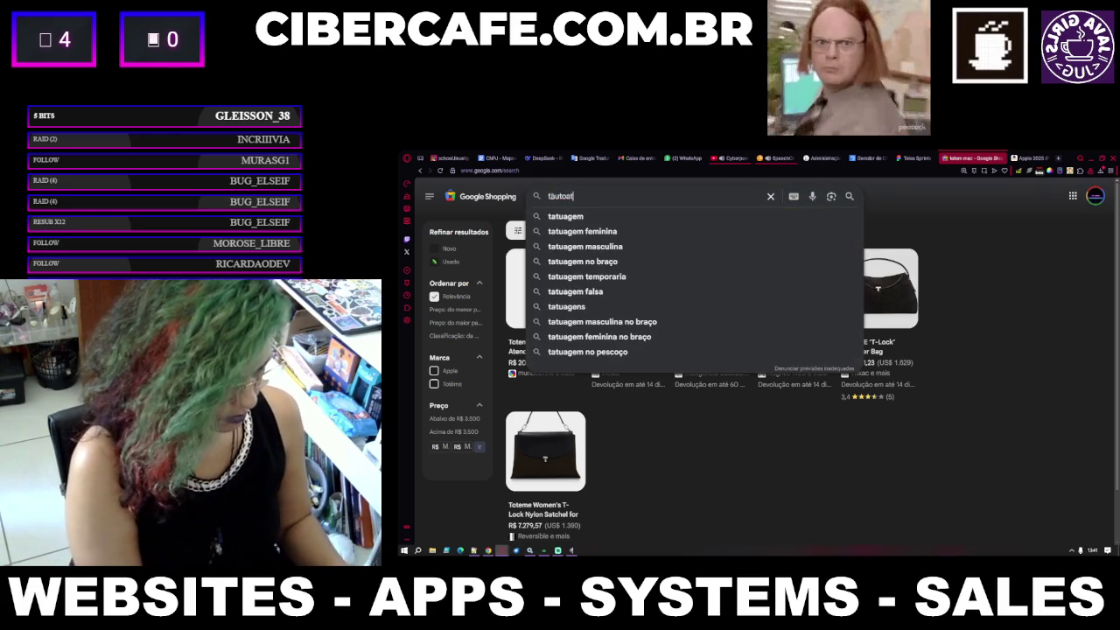
pyautogui.press('Return')
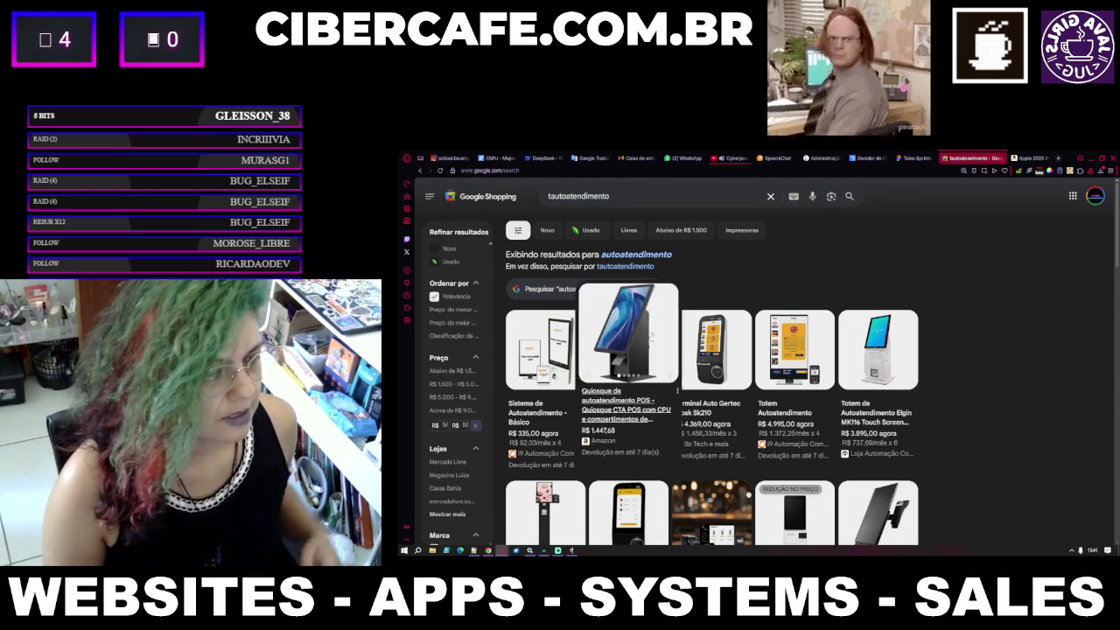
pyautogui.moveTo(539, 383)
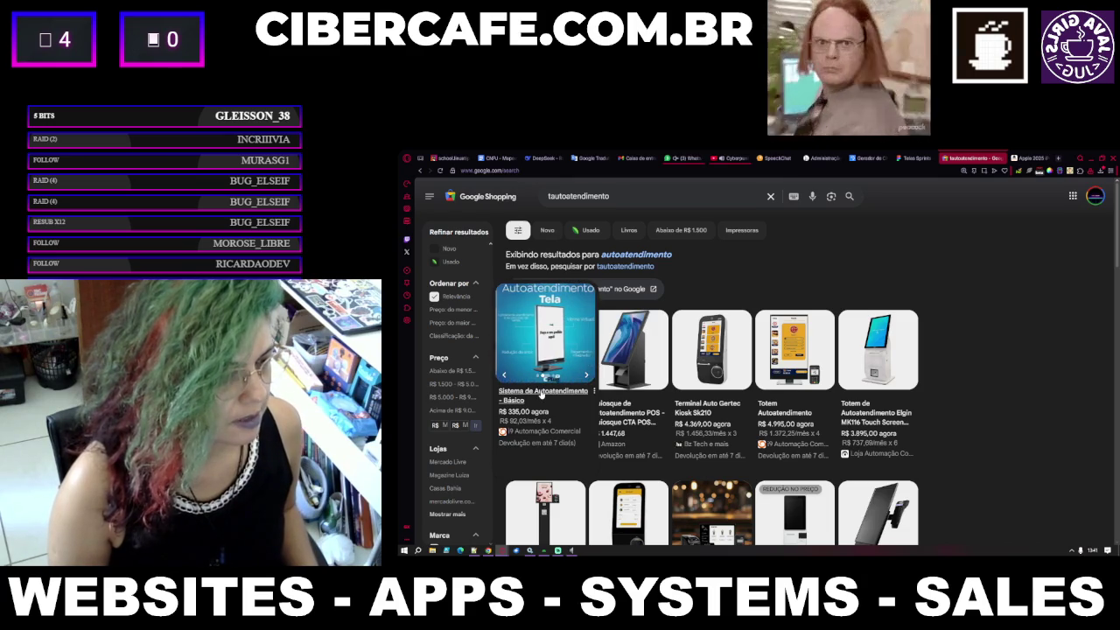
pyautogui.click(540, 382)
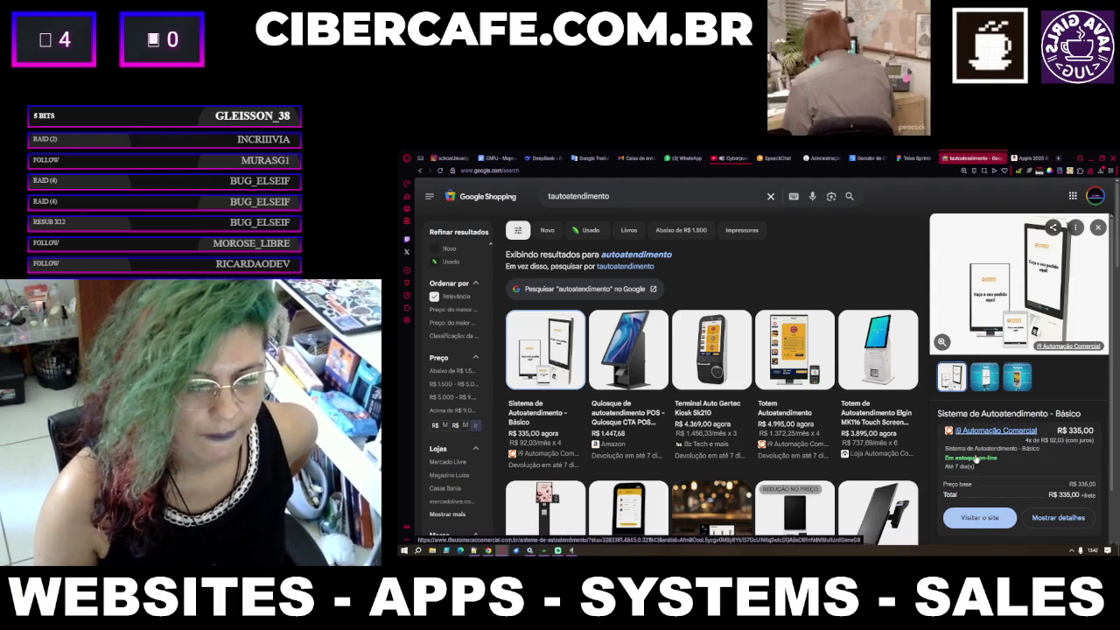
# Check seller and price history, then view Gertec Sk210, Elgin MK116, Mini Totem and Slimfit Totem details.
pyautogui.scroll(-2, 976, 463)
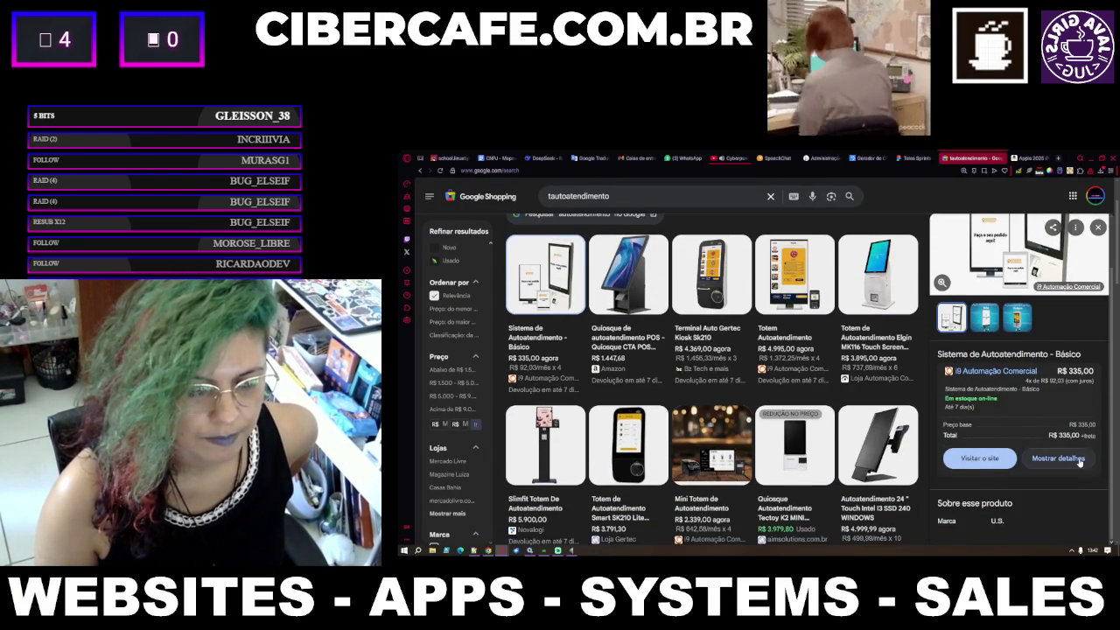
pyautogui.click(1058, 457)
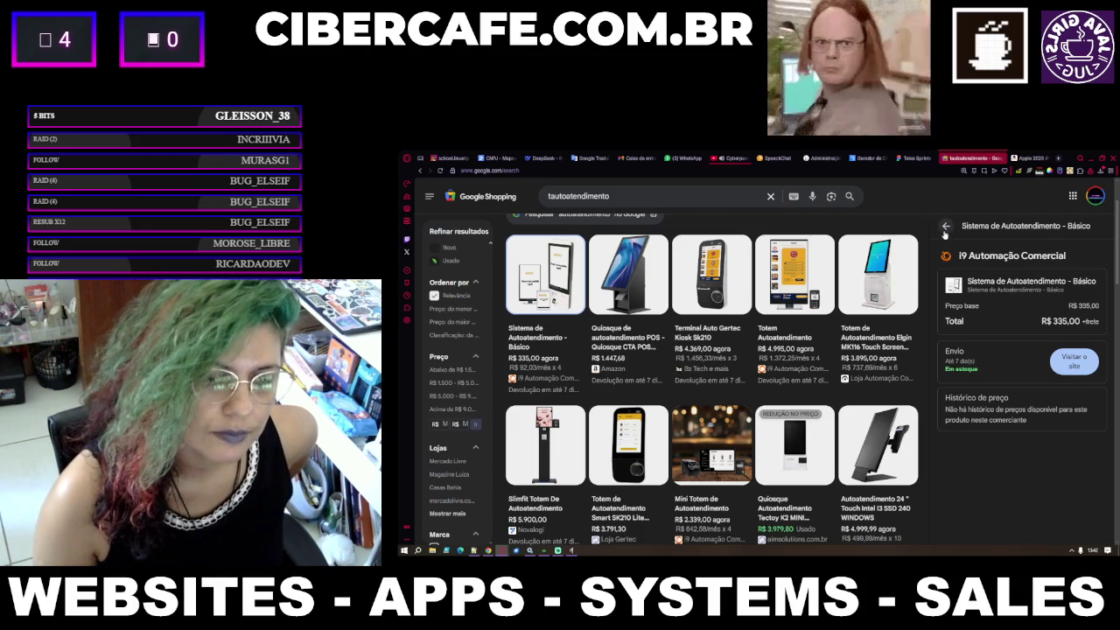
pyautogui.click(945, 227)
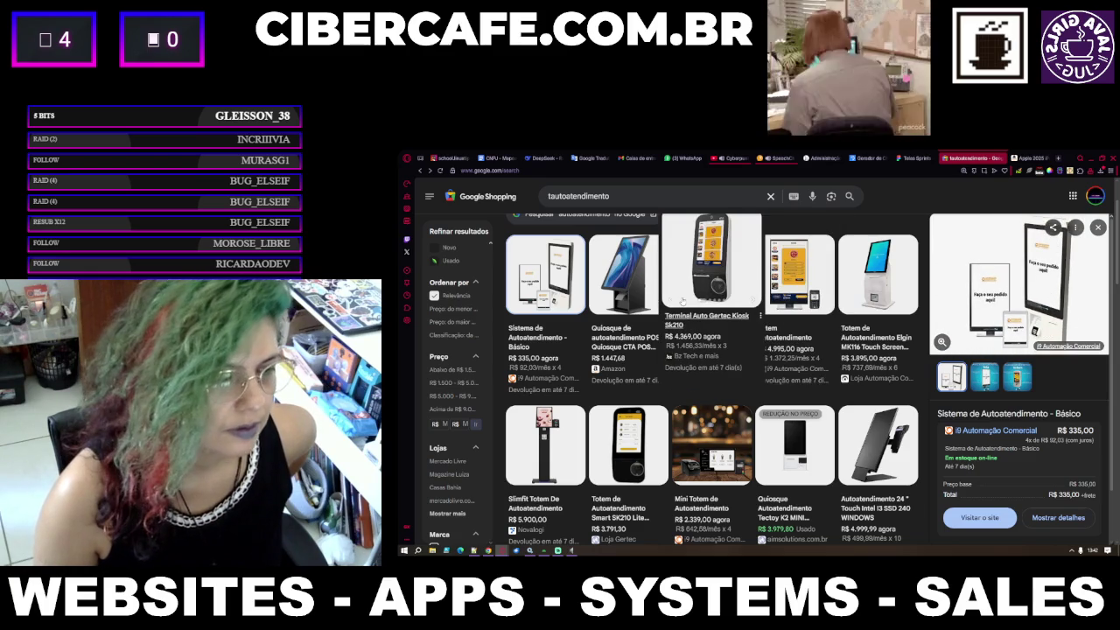
pyautogui.click(689, 290)
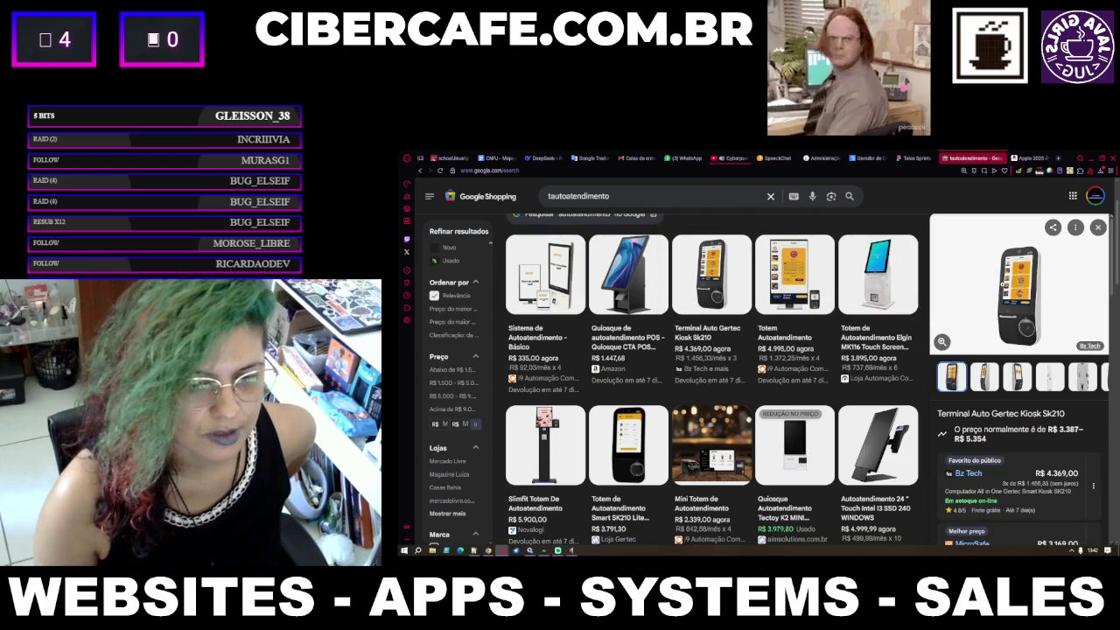
pyautogui.click(881, 295)
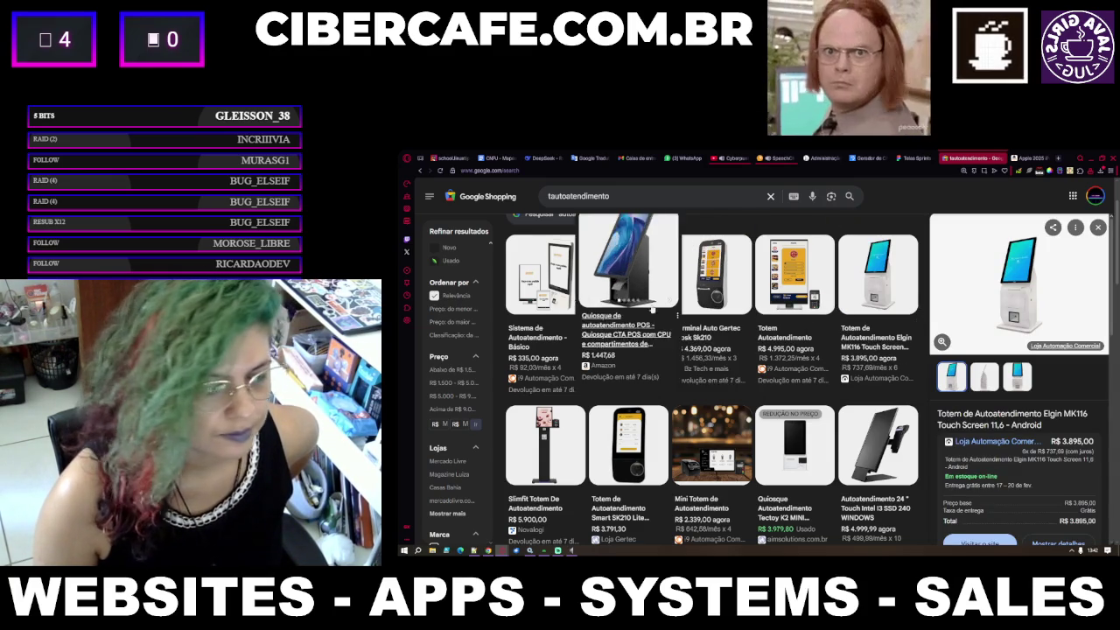
pyautogui.click(712, 456)
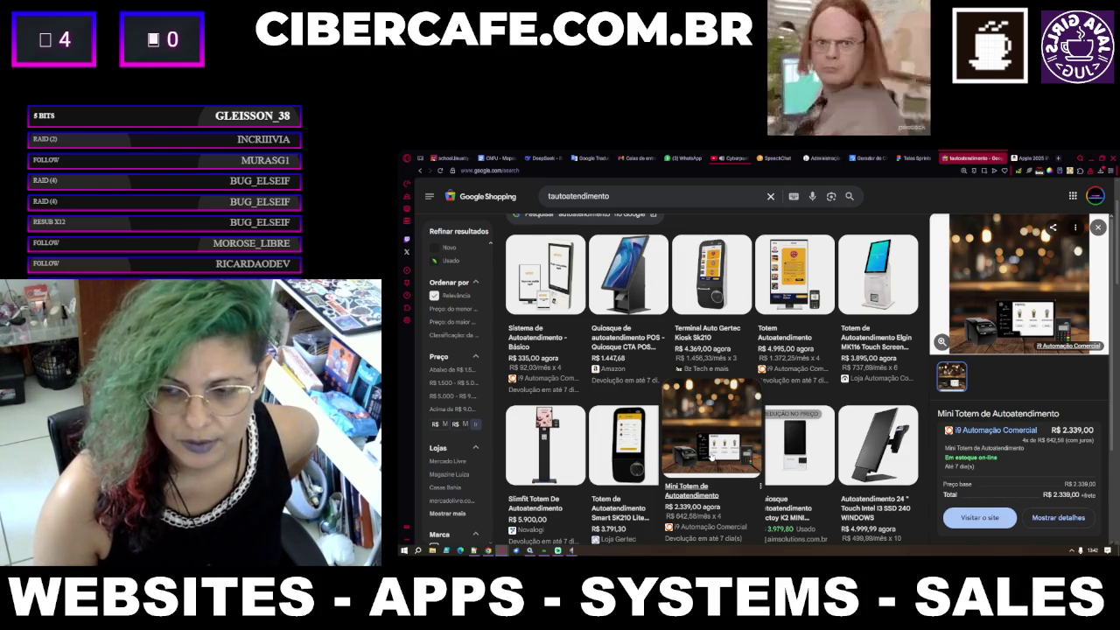
pyautogui.click(560, 464)
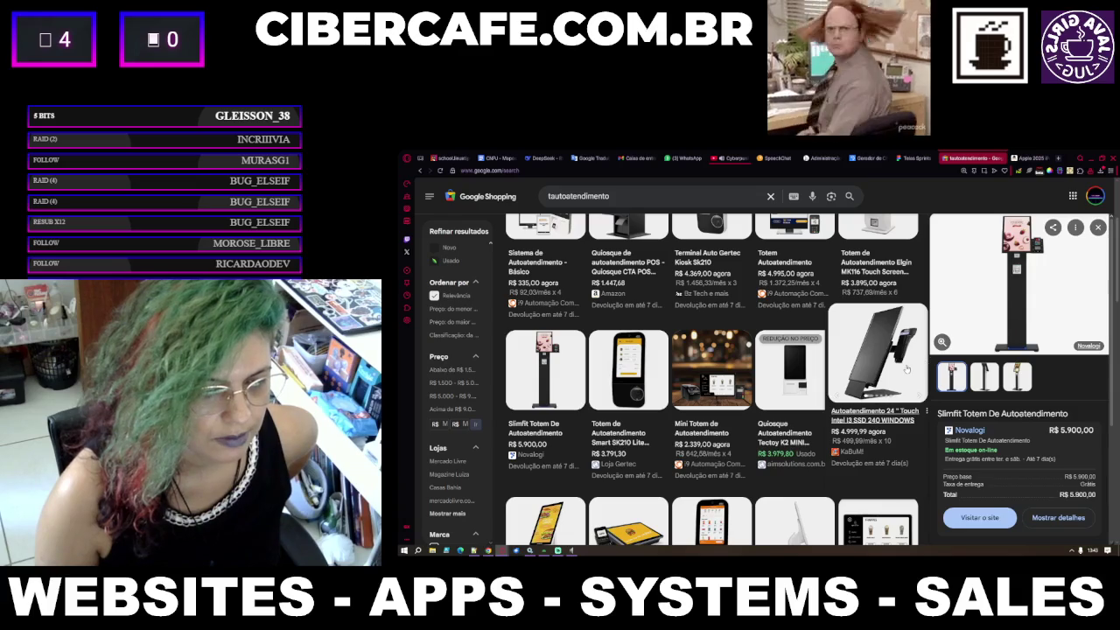
# View the 24" Touch Intel I3 and Totem Autoatendimento M10 kiosk listings.
pyautogui.click(910, 370)
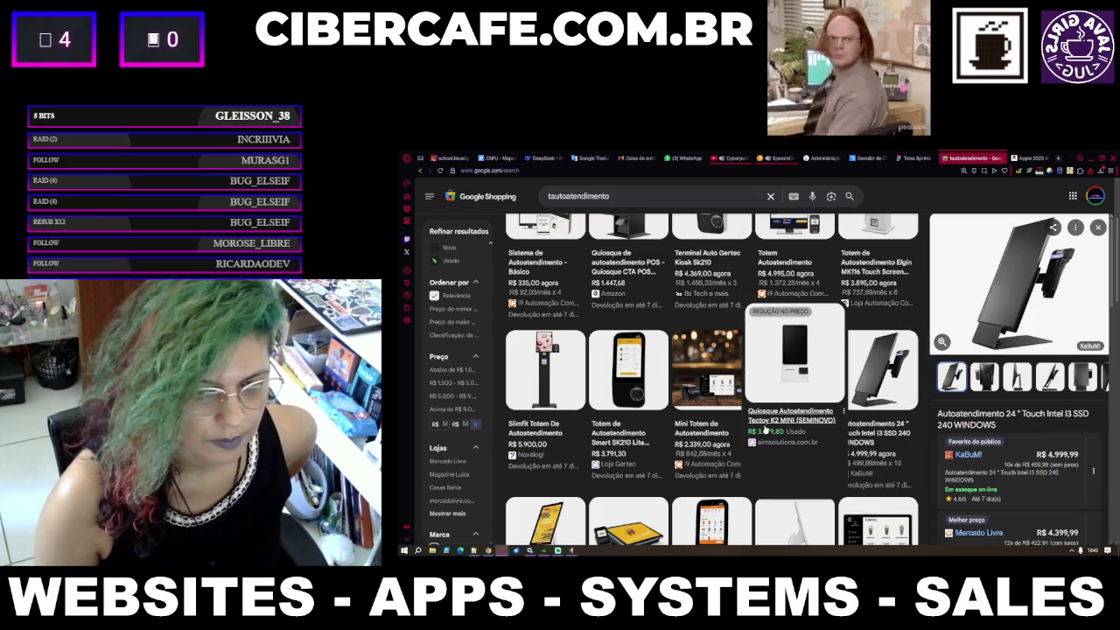
pyautogui.scroll(-1, 763, 430)
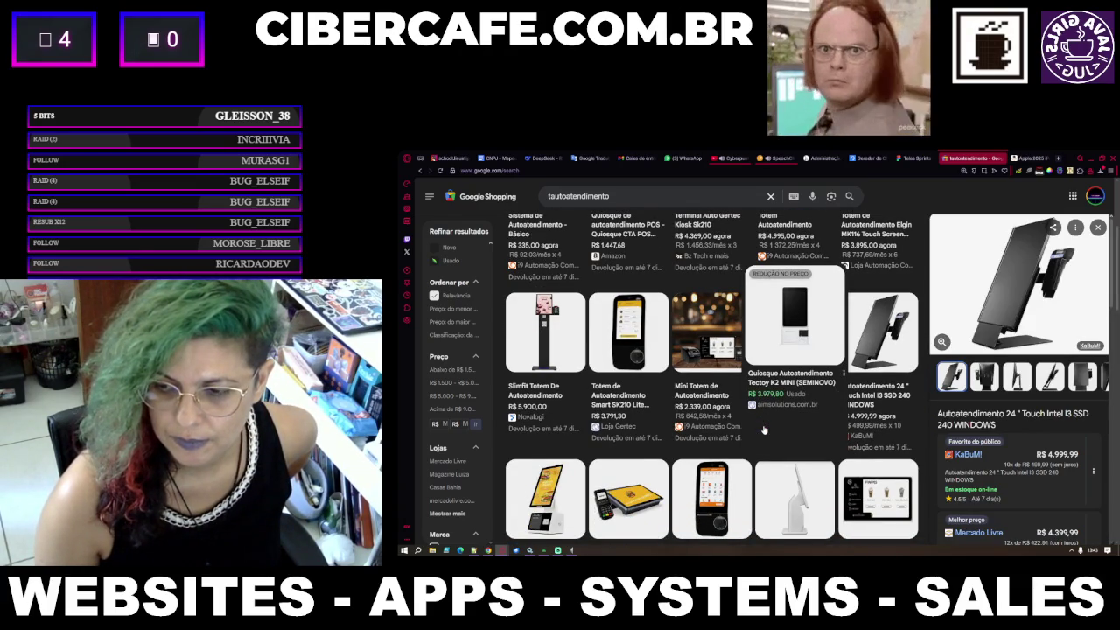
pyautogui.scroll(-4, 764, 430)
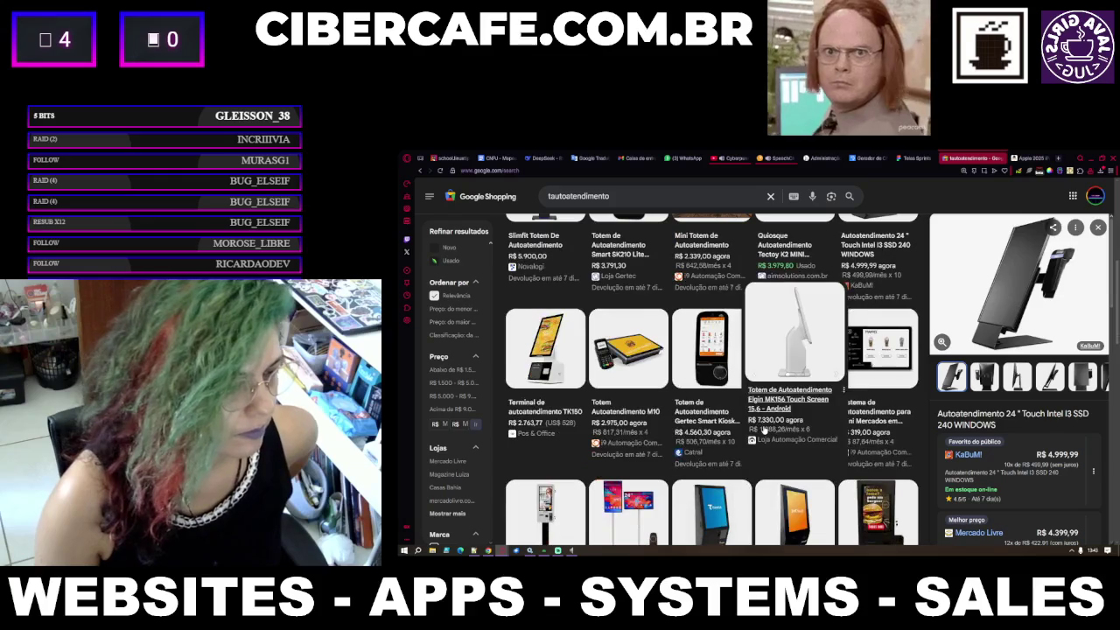
pyautogui.click(630, 372)
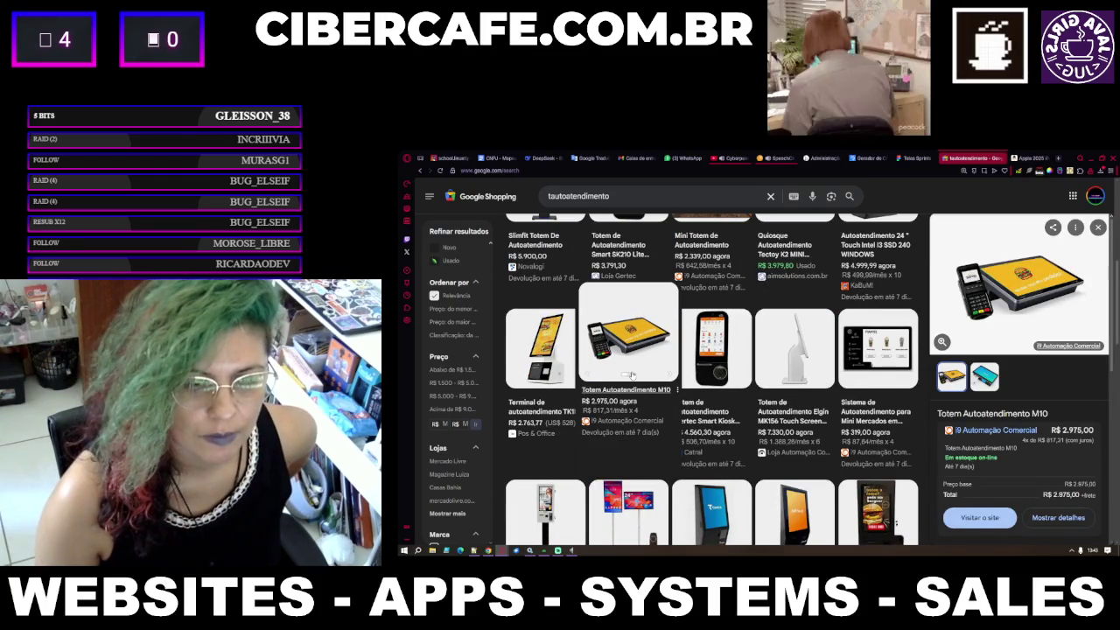
pyautogui.scroll(-2, 632, 374)
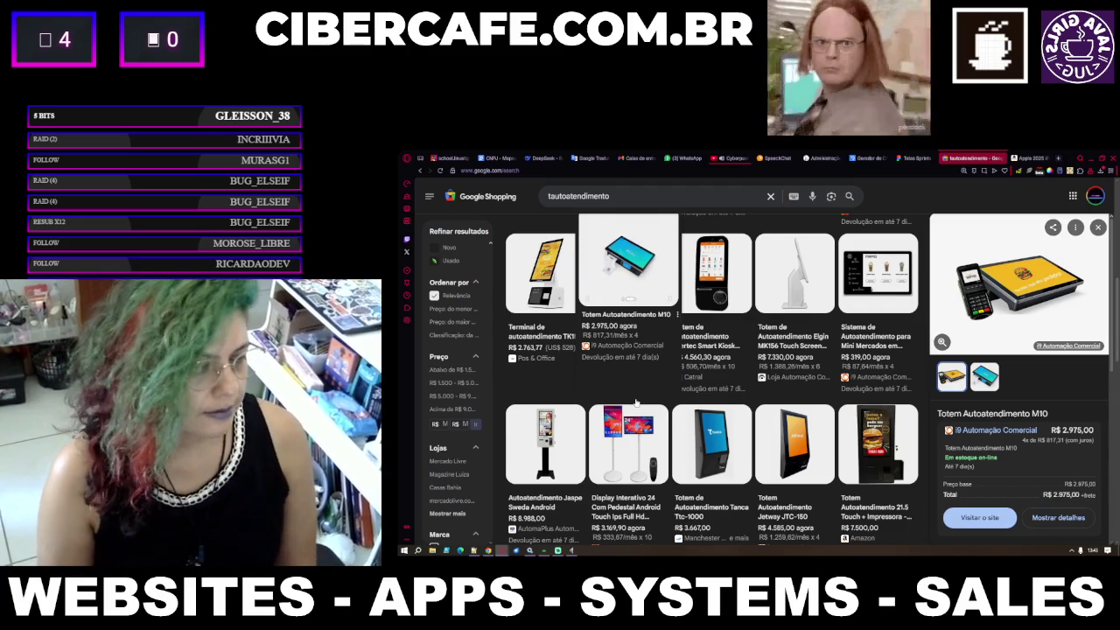
pyautogui.scroll(-1, 636, 401)
pyautogui.scroll(-1, 636, 401)
# View the Display Interativo 24, Curve totem, Jaspe and Citrino Sweda kiosk listings.
pyautogui.click(637, 401)
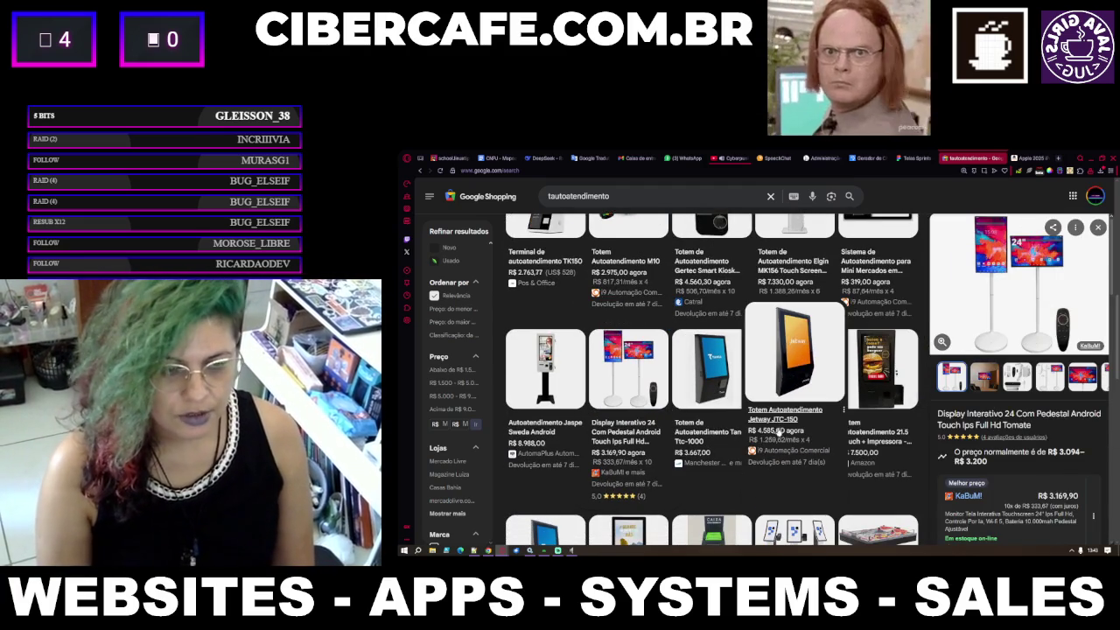
pyautogui.scroll(-3, 762, 441)
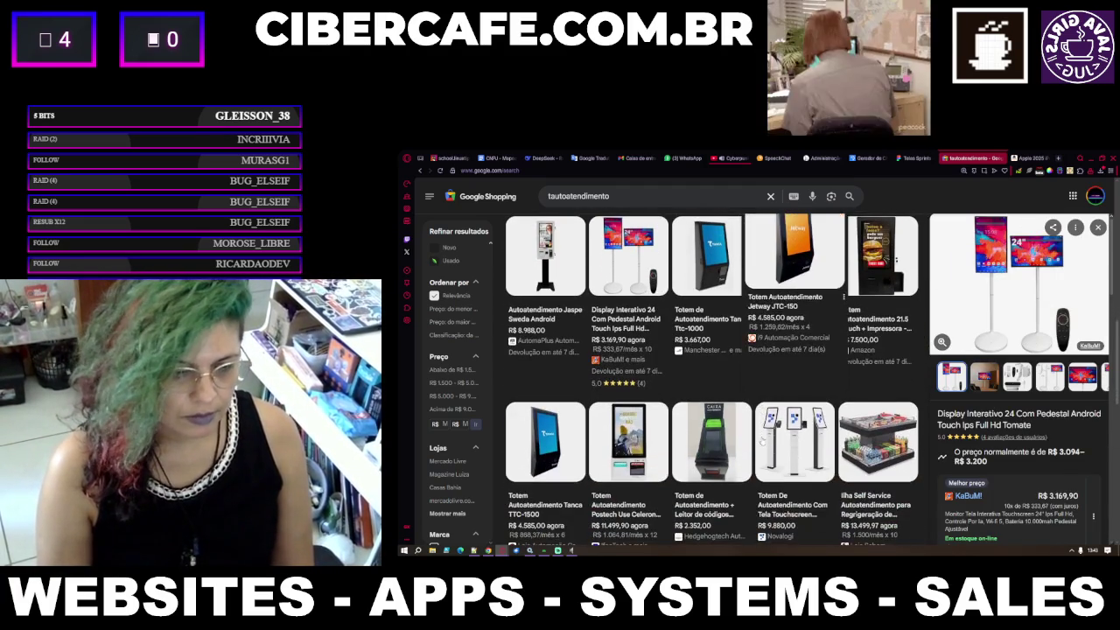
pyautogui.click(770, 436)
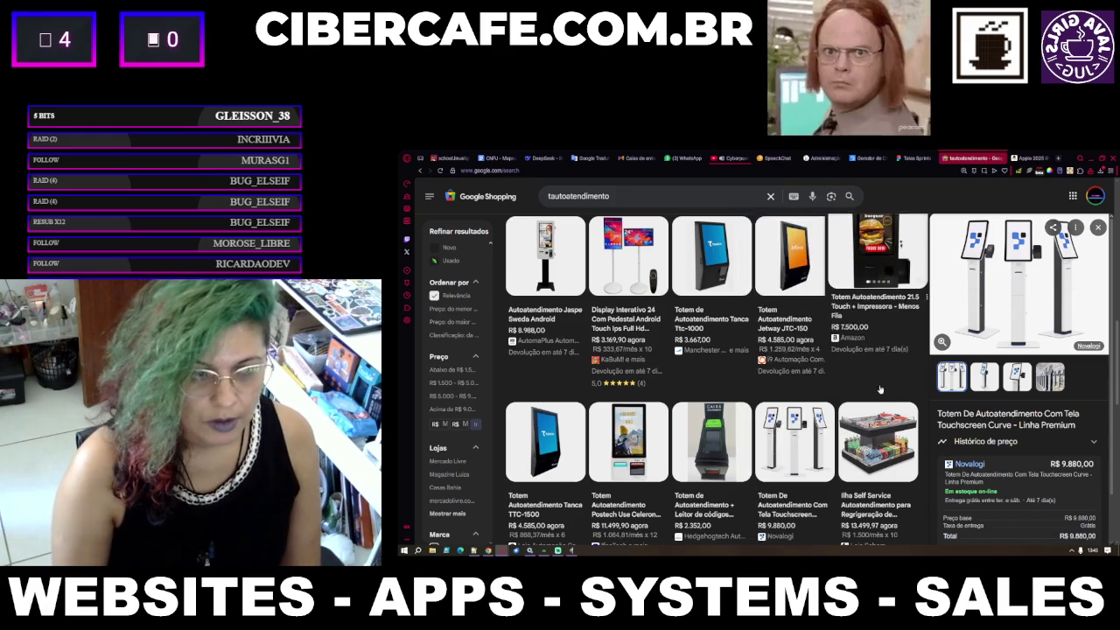
pyautogui.scroll(-3, 770, 435)
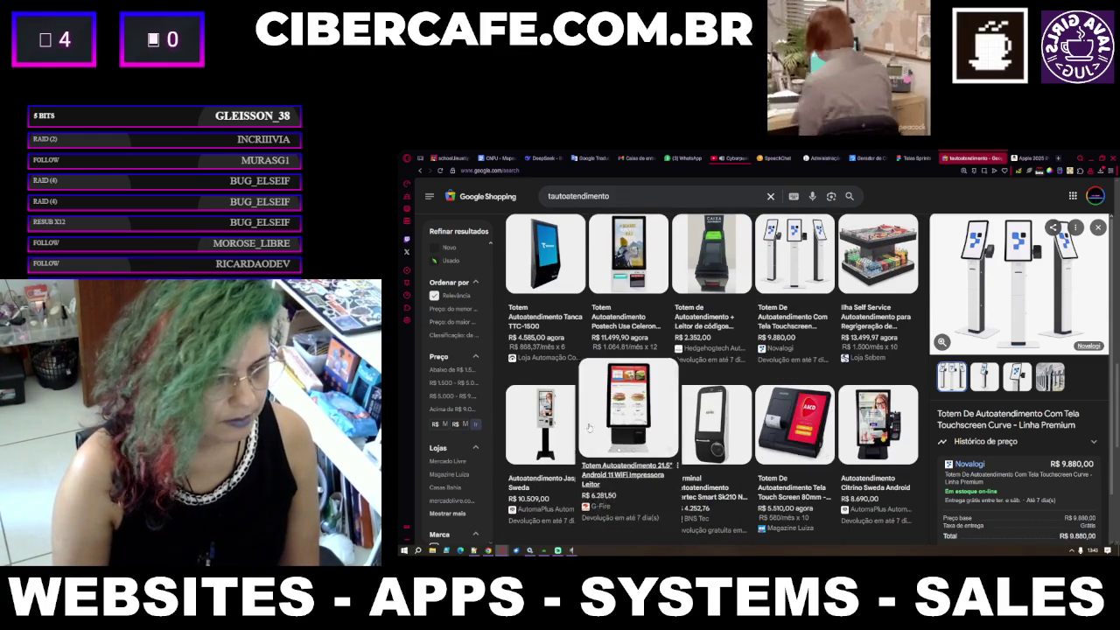
pyautogui.click(560, 429)
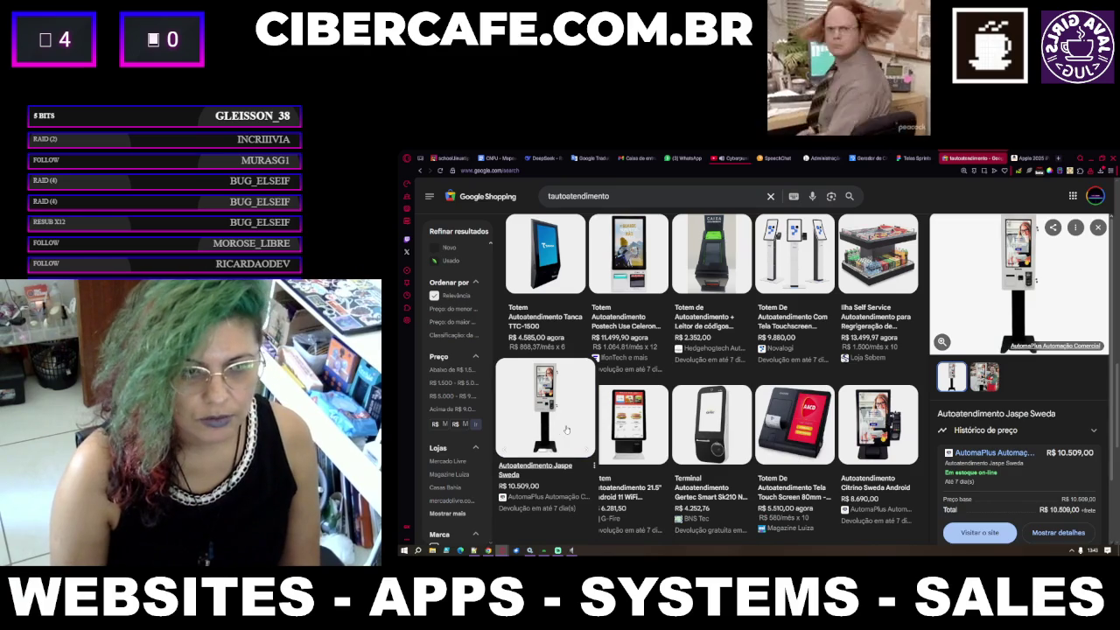
pyautogui.click(911, 428)
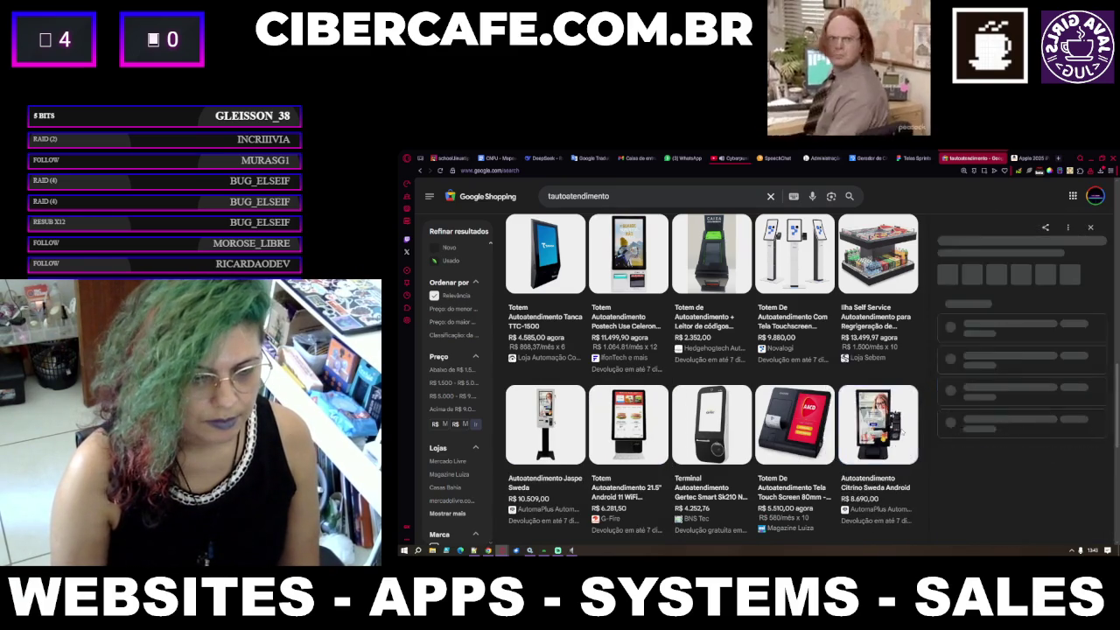
pyautogui.scroll(-2, 709, 393)
pyautogui.scroll(-2, 718, 368)
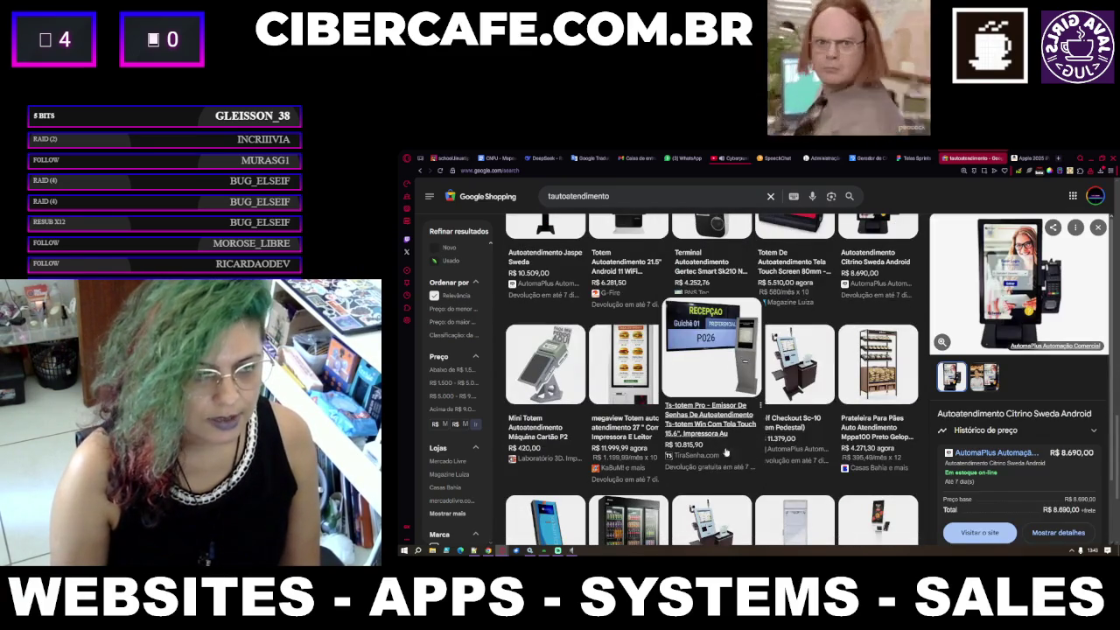
# Look over the Self Checkout Sc-10 (Sem Pedestal) details, then return to Amazon.
pyautogui.click(782, 385)
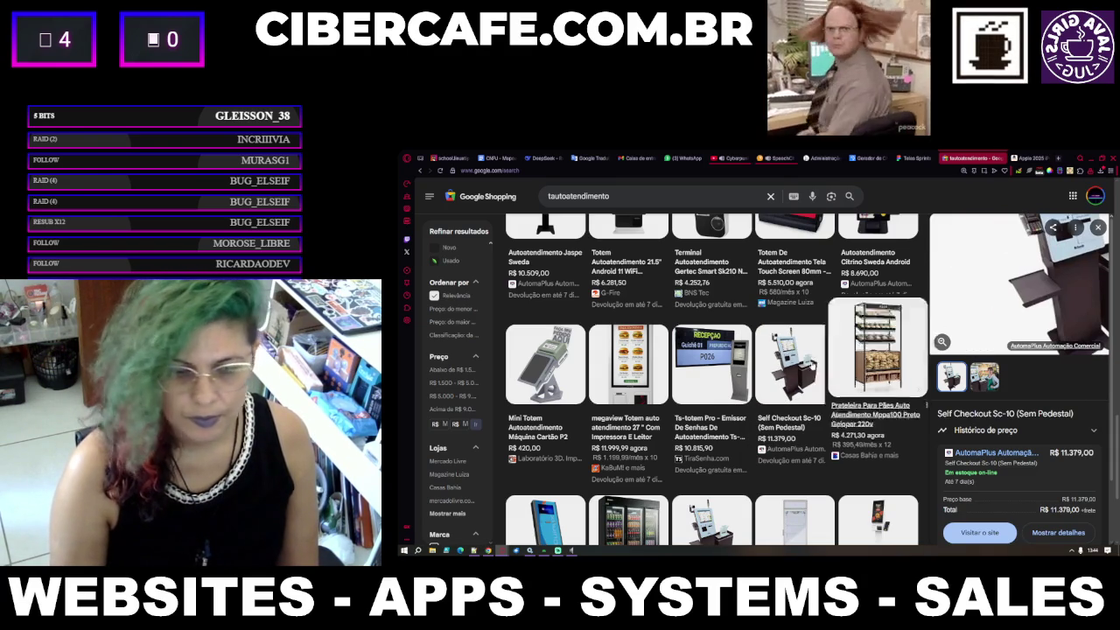
pyautogui.scroll(-3, 524, 424)
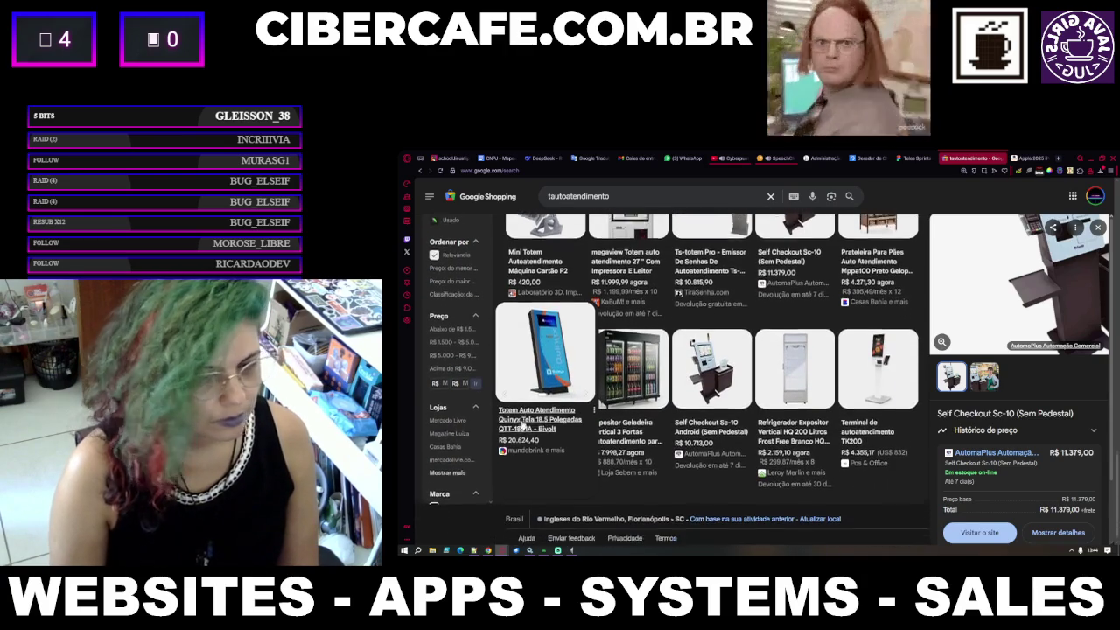
pyautogui.scroll(3, 552, 433)
pyautogui.scroll(-10, 581, 444)
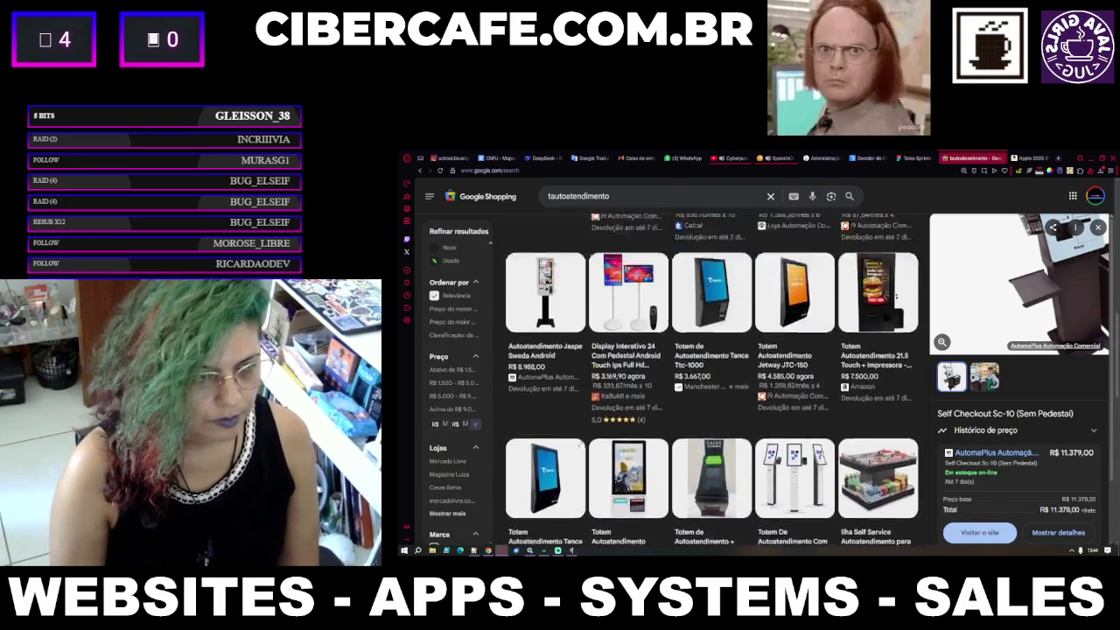
pyautogui.click(1002, 159)
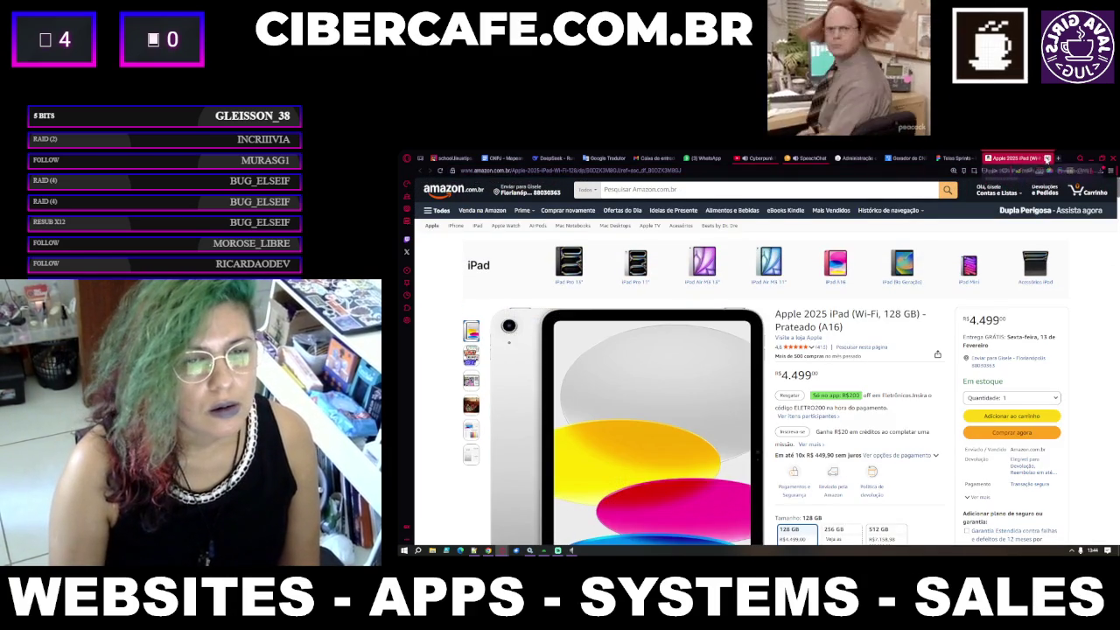
# Search Amazon for 'galaxy tab' using the 'galaxy tab s10' suggestion.
pyautogui.click(707, 192)
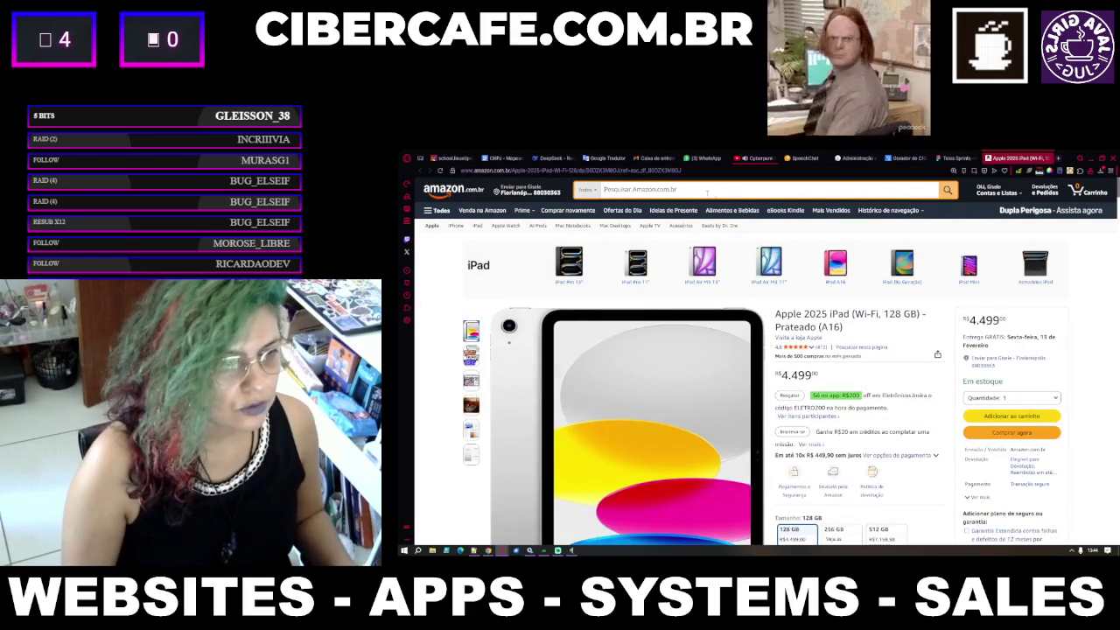
pyautogui.write('ga')
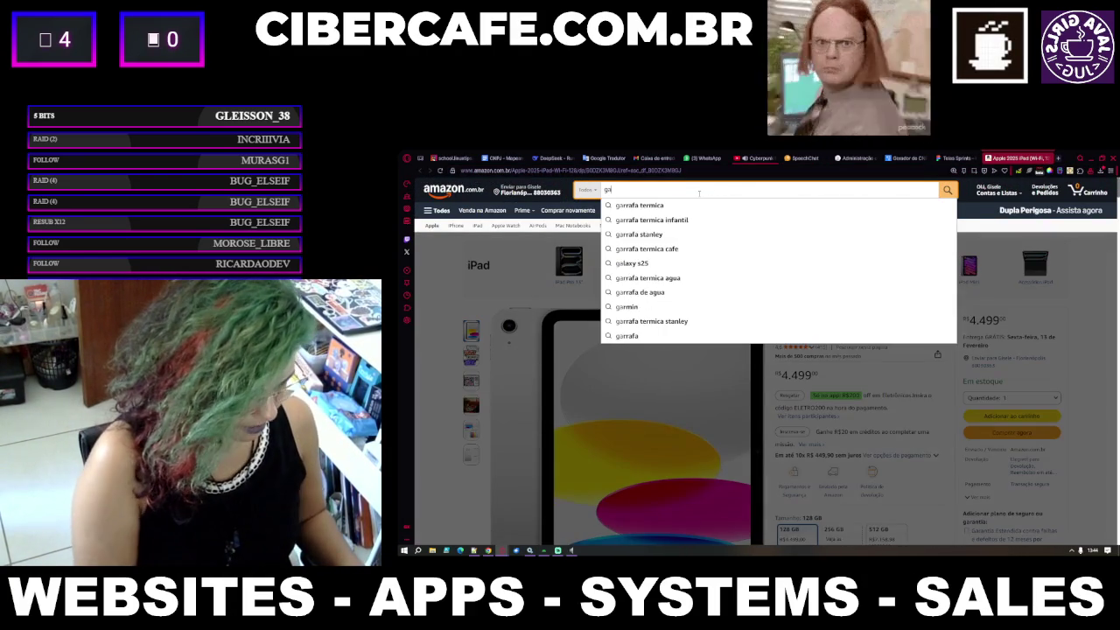
pyautogui.write('laxy tab')
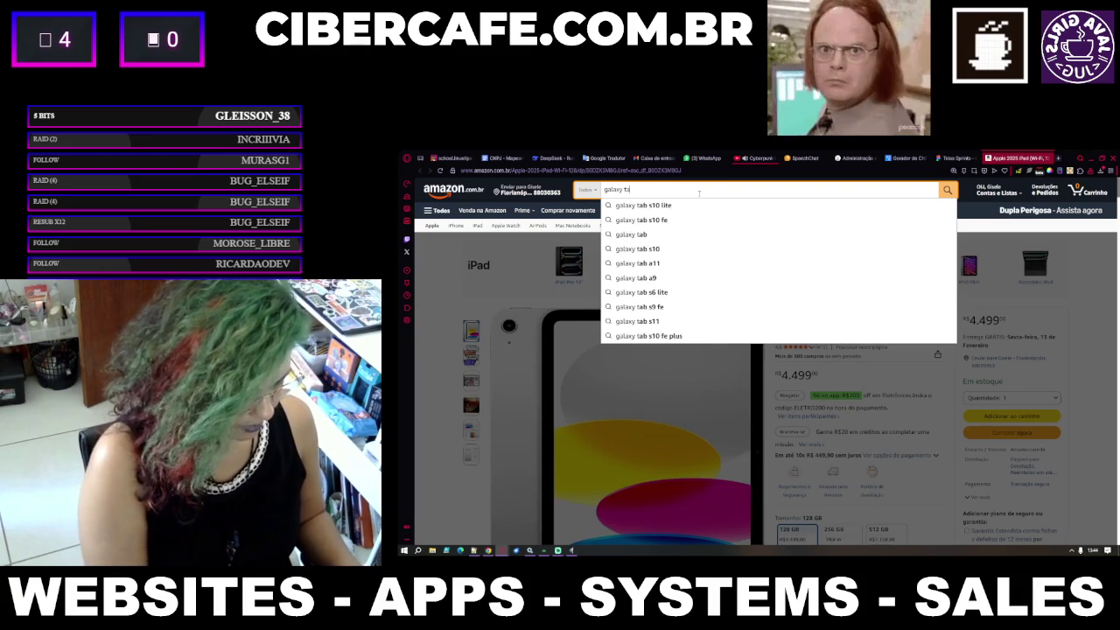
pyautogui.press('Down')
pyautogui.press('Down')
pyautogui.press('Down')
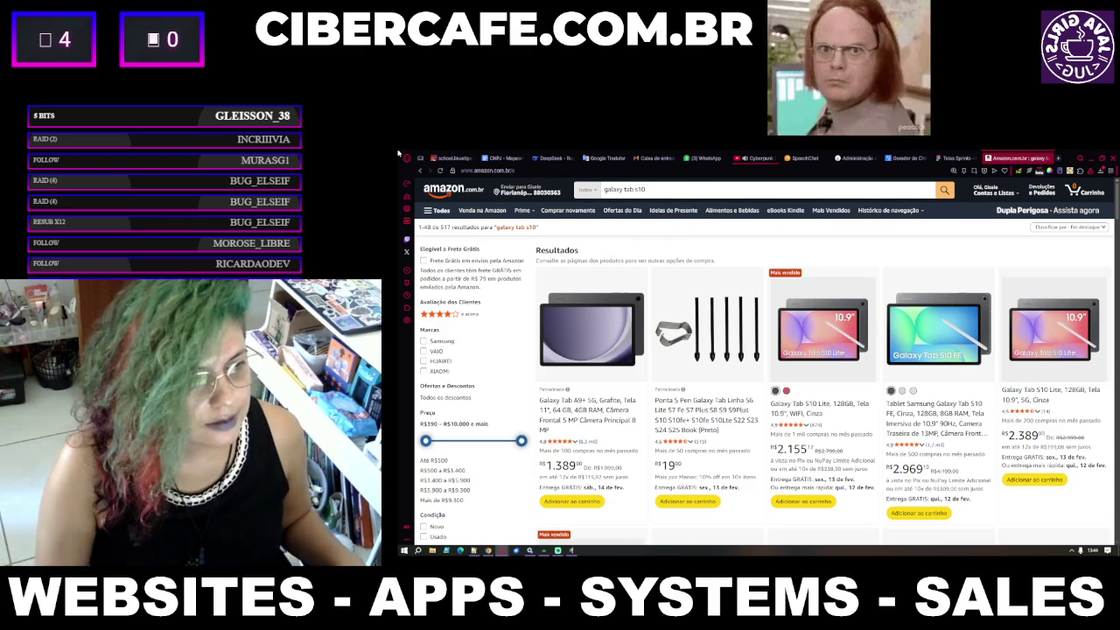
# Change the Amazon search to 'galaxy tab a' and scroll through the results.
pyautogui.click(640, 190)
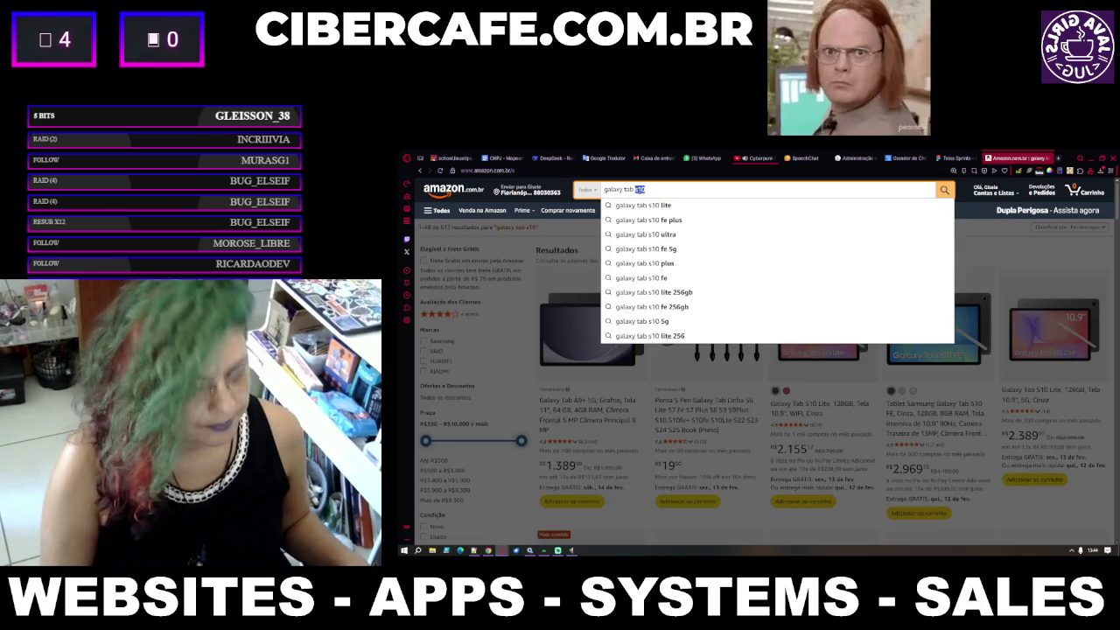
pyautogui.press('BackSpace')
pyautogui.press('BackSpace')
pyautogui.press('BackSpace')
pyautogui.write('a')
pyautogui.press('Return')
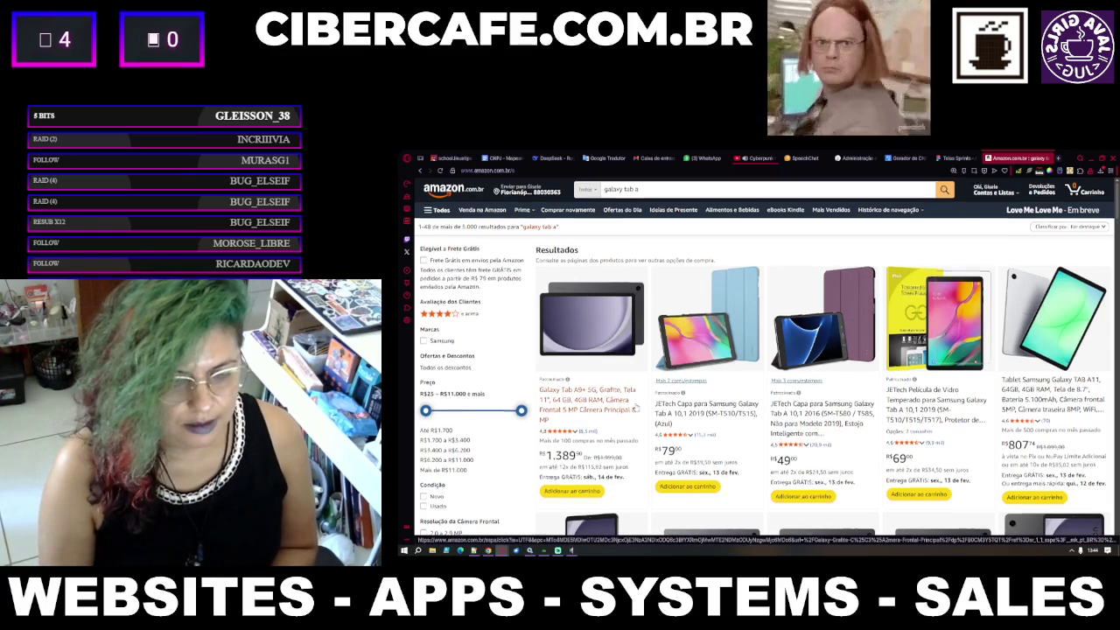
pyautogui.scroll(-5, 635, 408)
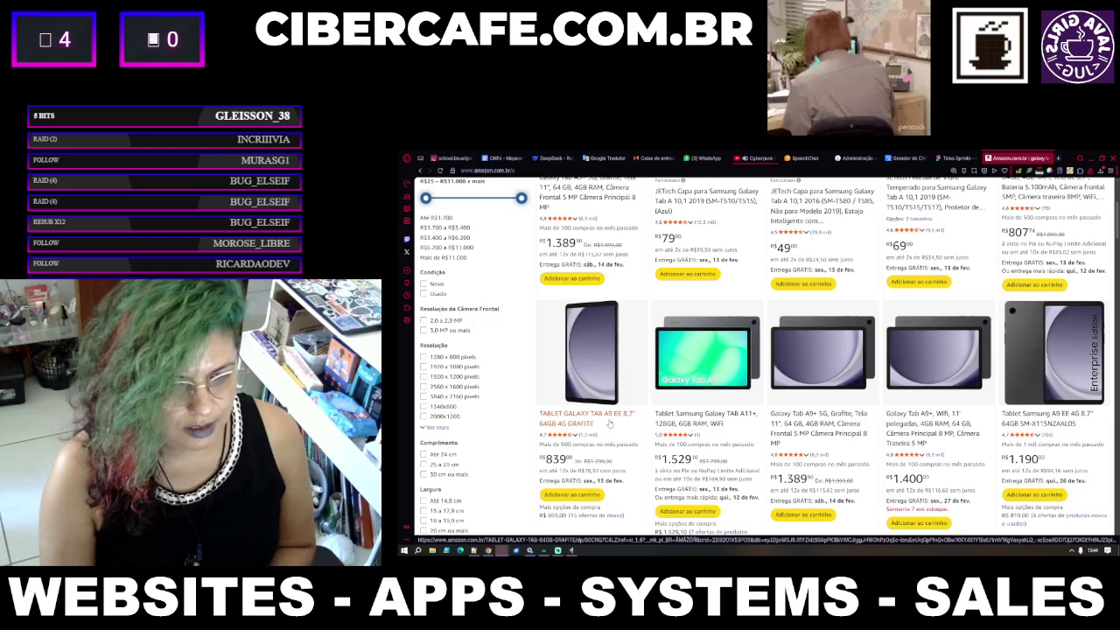
pyautogui.scroll(4, 610, 423)
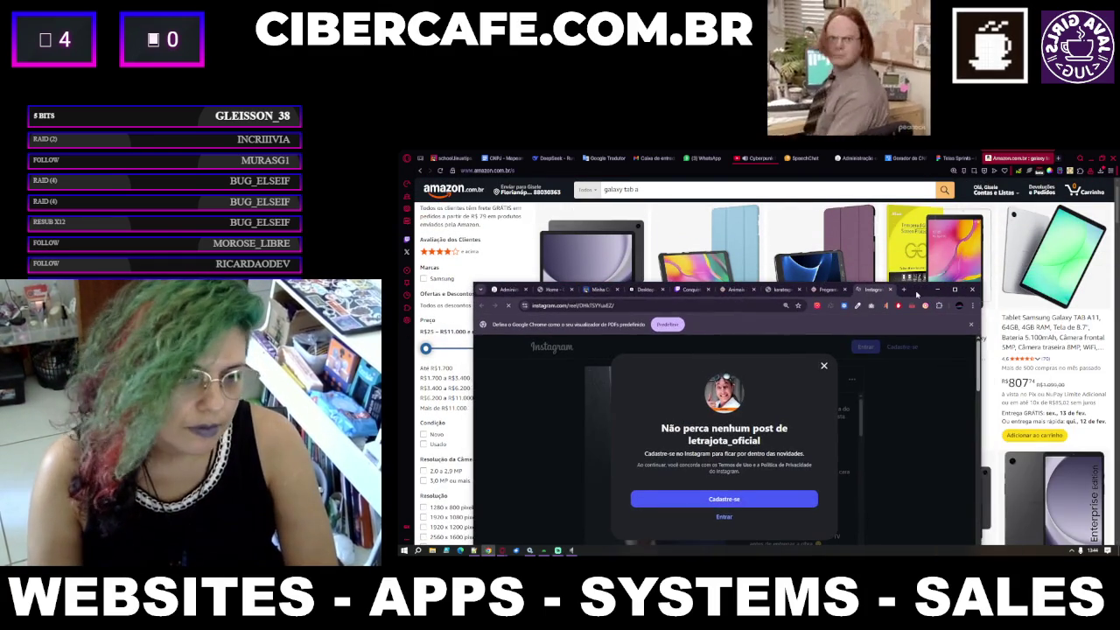
# Maximise the Instagram window and dismiss the sign-up popup over the reel.
pyautogui.doubleClick(910, 290)
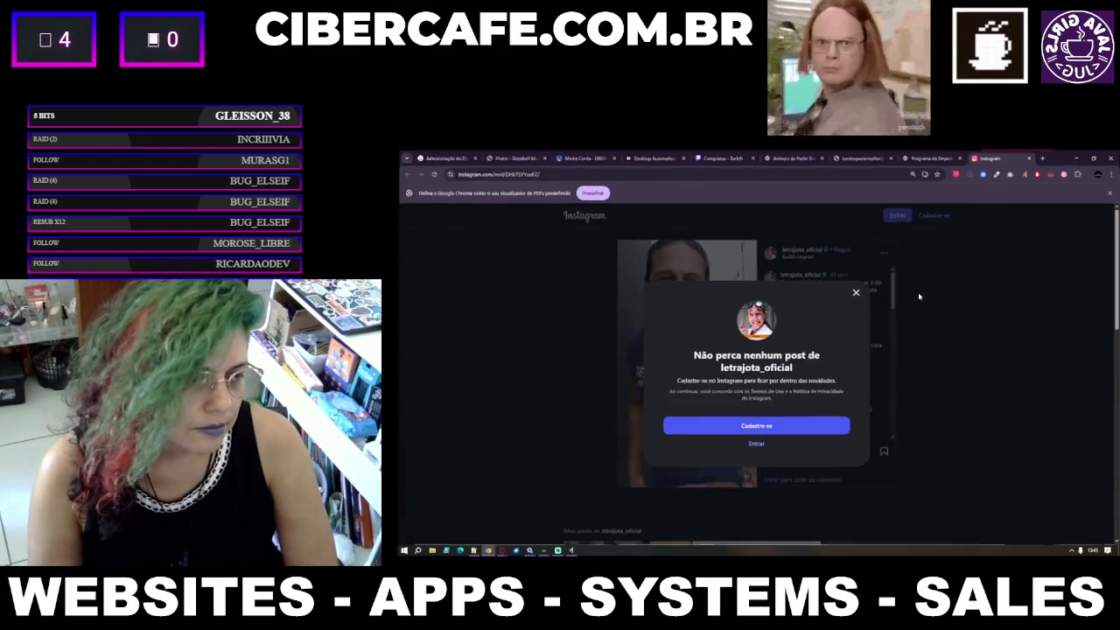
pyautogui.click(856, 293)
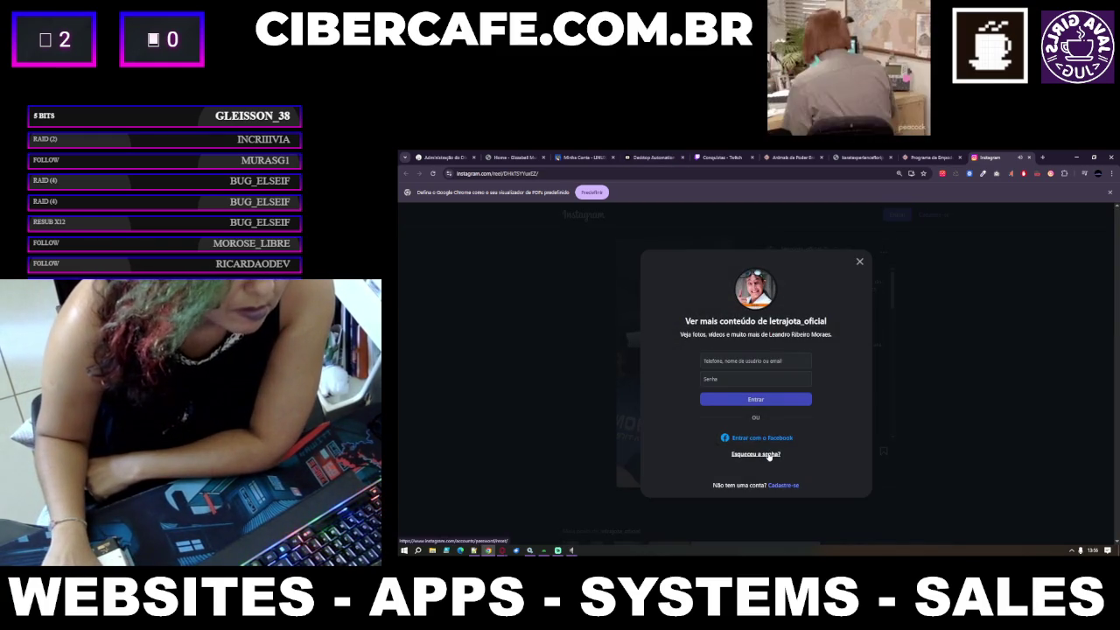
# Close the reel's login prompt, copy its URL, and open a new Opera GX tab.
pyautogui.click(860, 262)
pyautogui.click(583, 174)
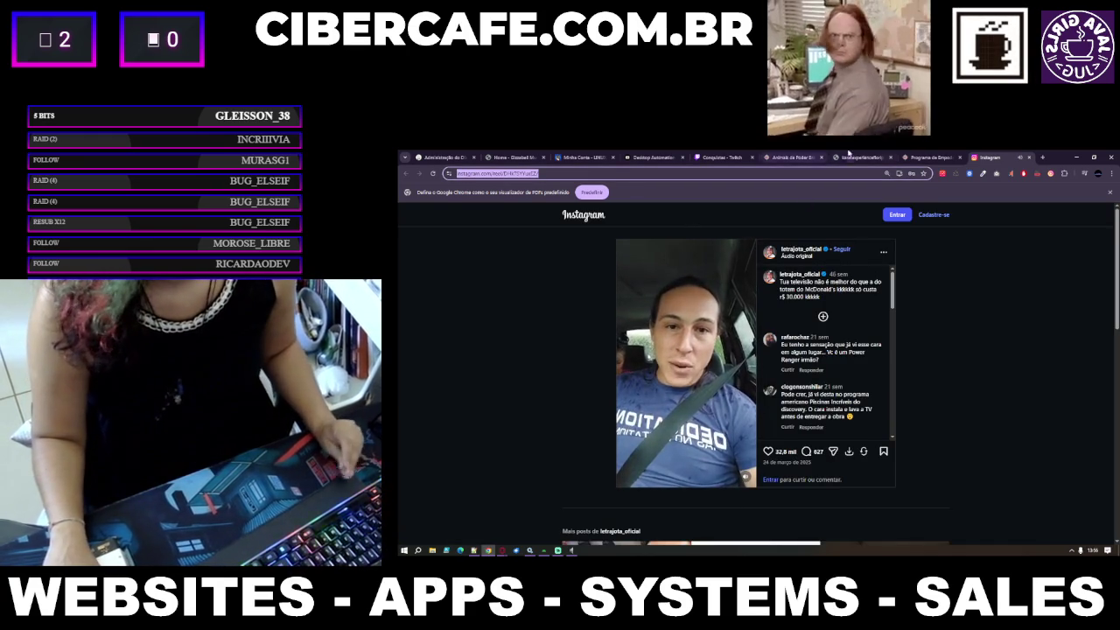
pyautogui.hotkey('alt', 'Tab')
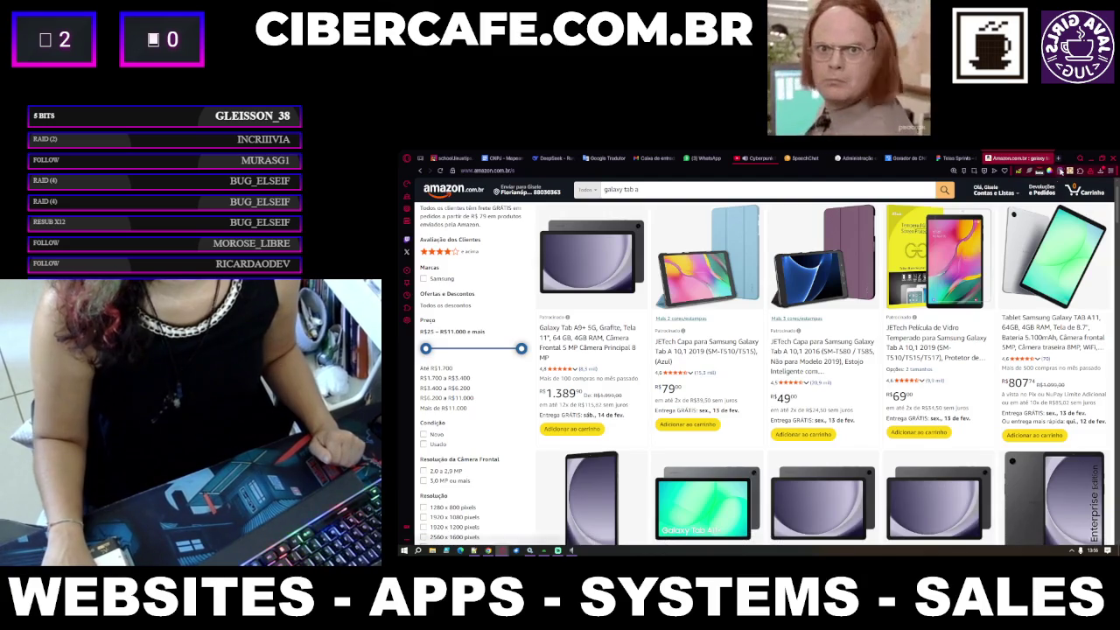
pyautogui.click(1057, 158)
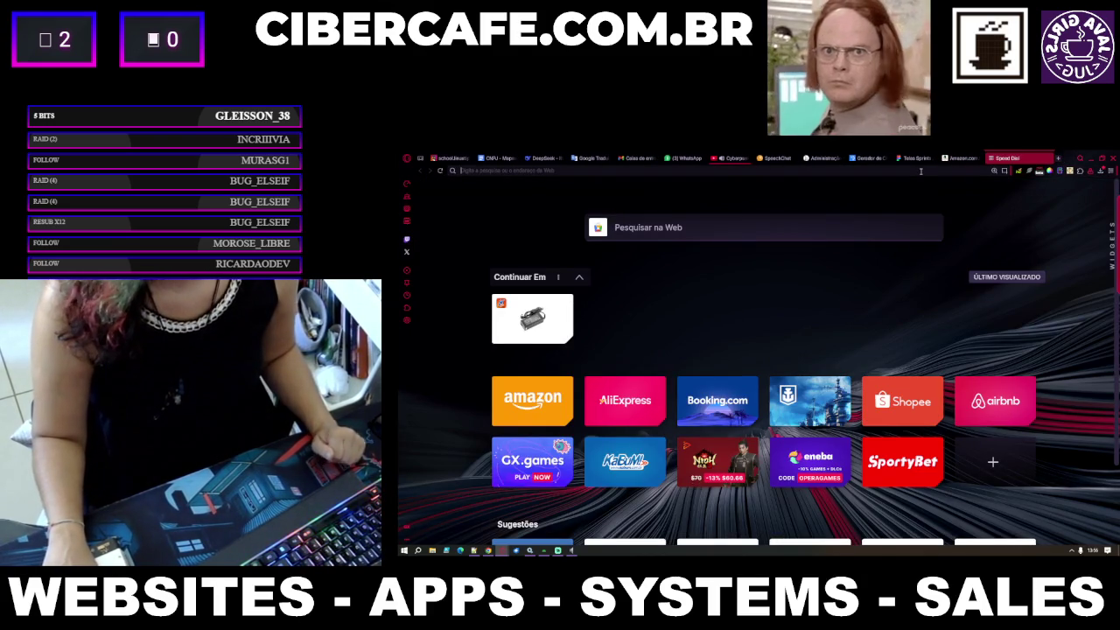
# Load the copied reel URL, like and save the reel, then close the tab.
pyautogui.hotkey('ctrl', 'v')
pyautogui.press('Return')
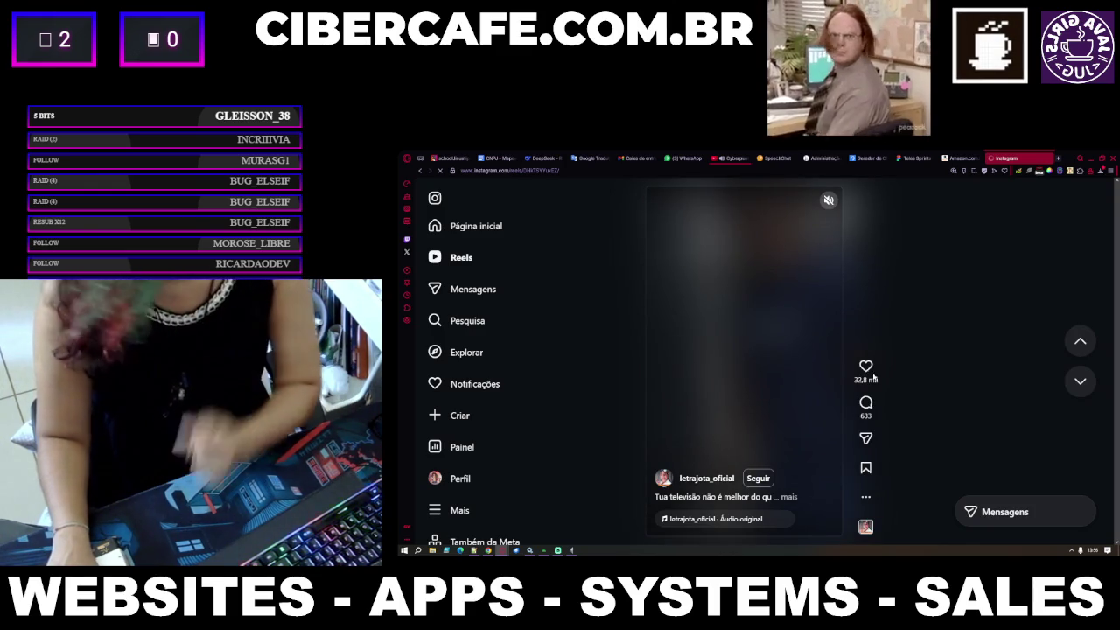
pyautogui.click(866, 368)
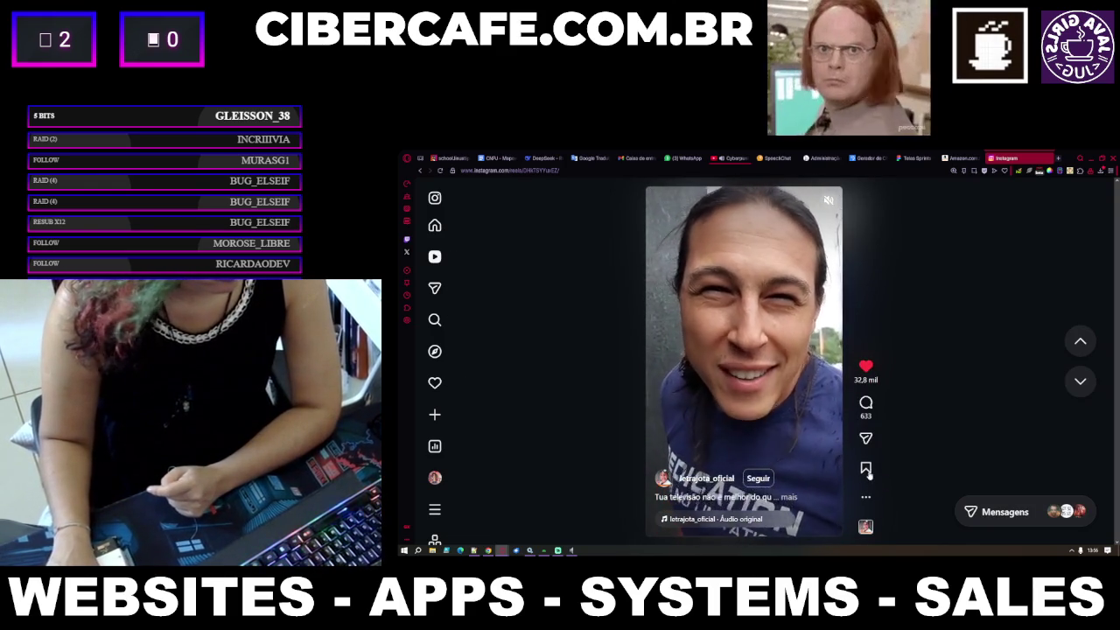
pyautogui.click(867, 469)
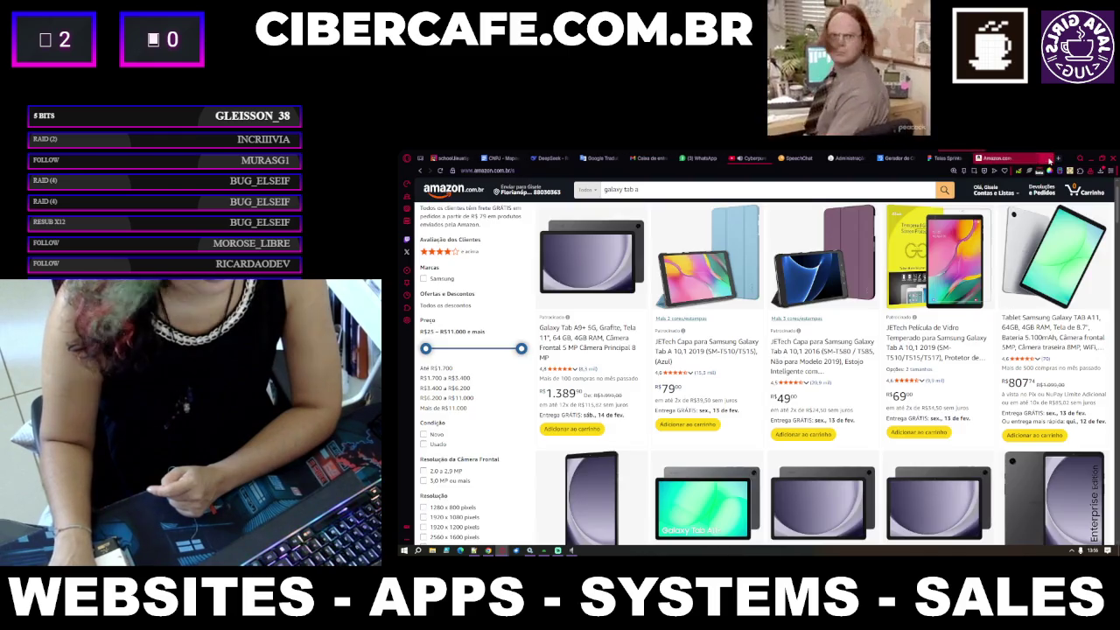
pyautogui.click(1047, 158)
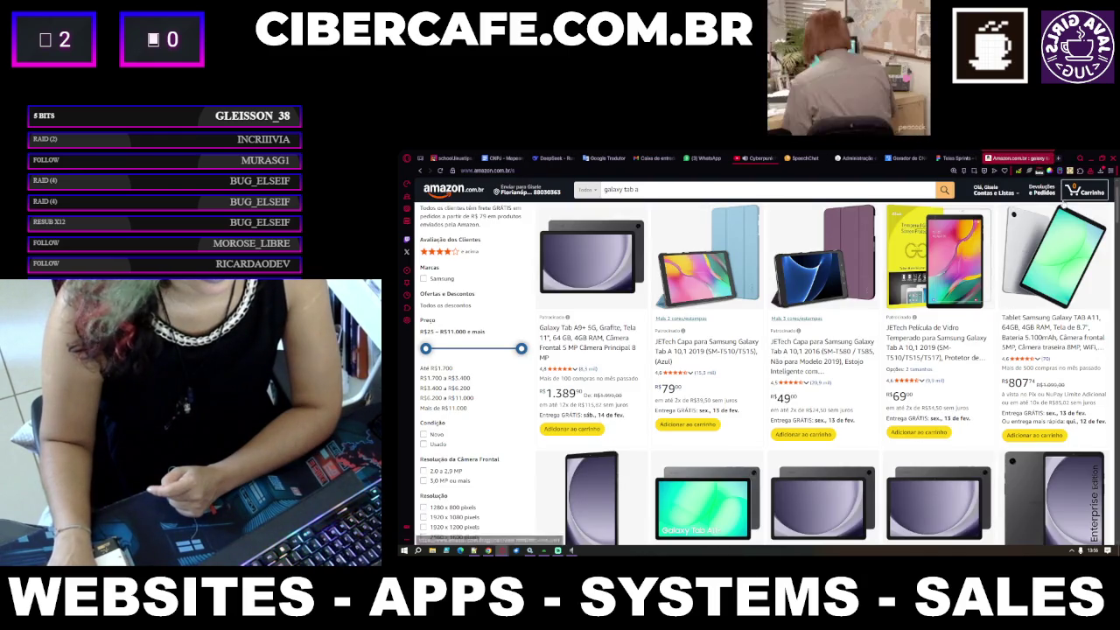
pyautogui.click(1091, 160)
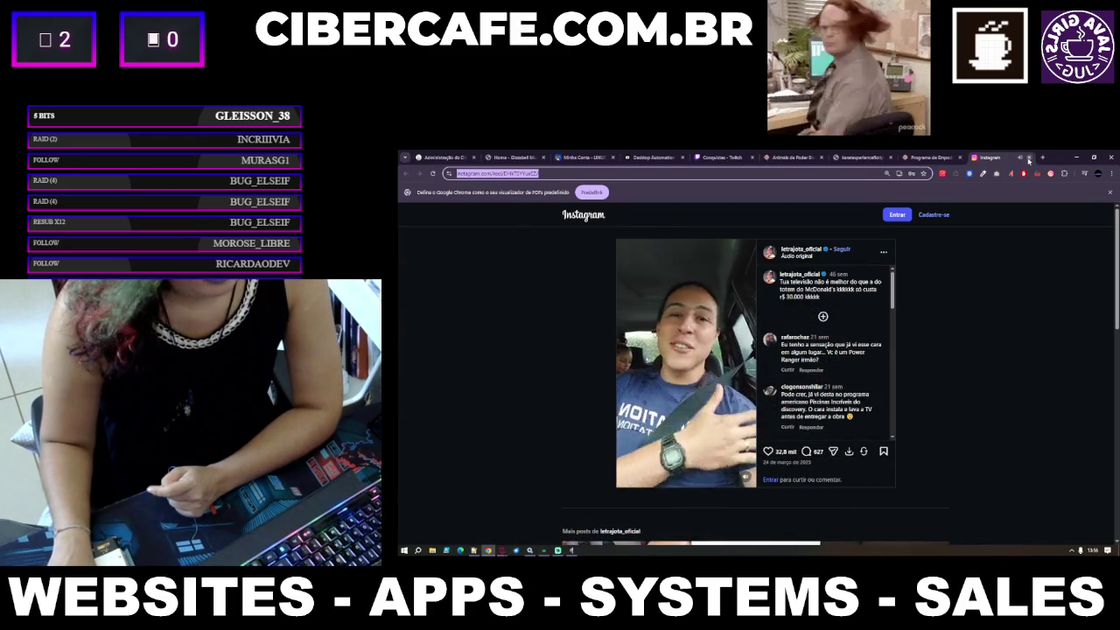
# Close Chrome's Instagram tab, minimise Chrome, and show the CnpjUtils.kt validation code.
pyautogui.click(1029, 158)
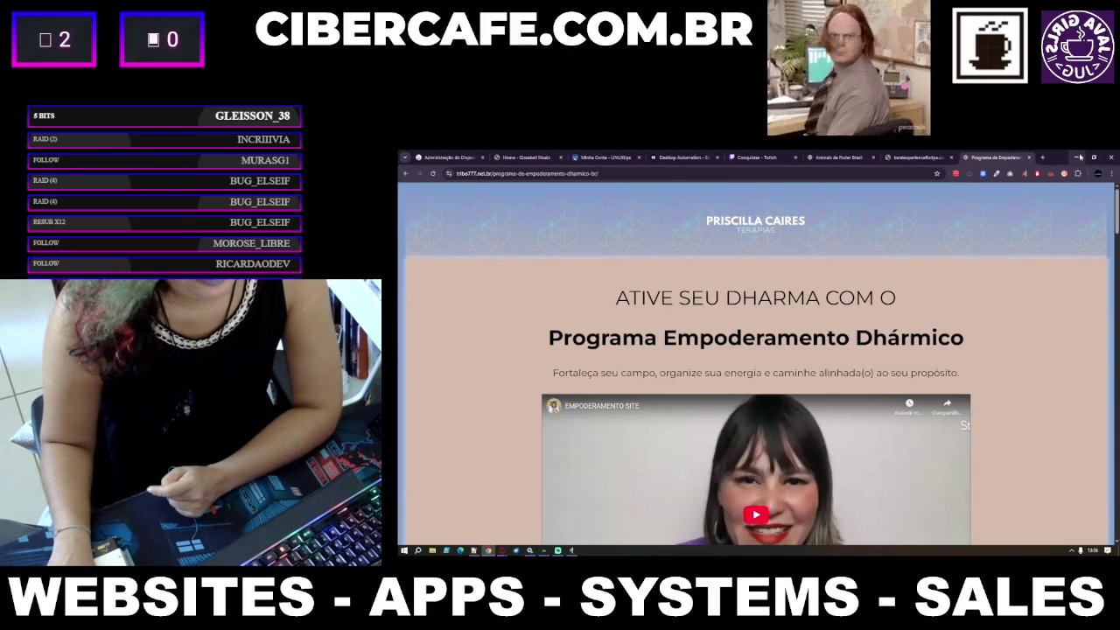
pyautogui.click(1078, 157)
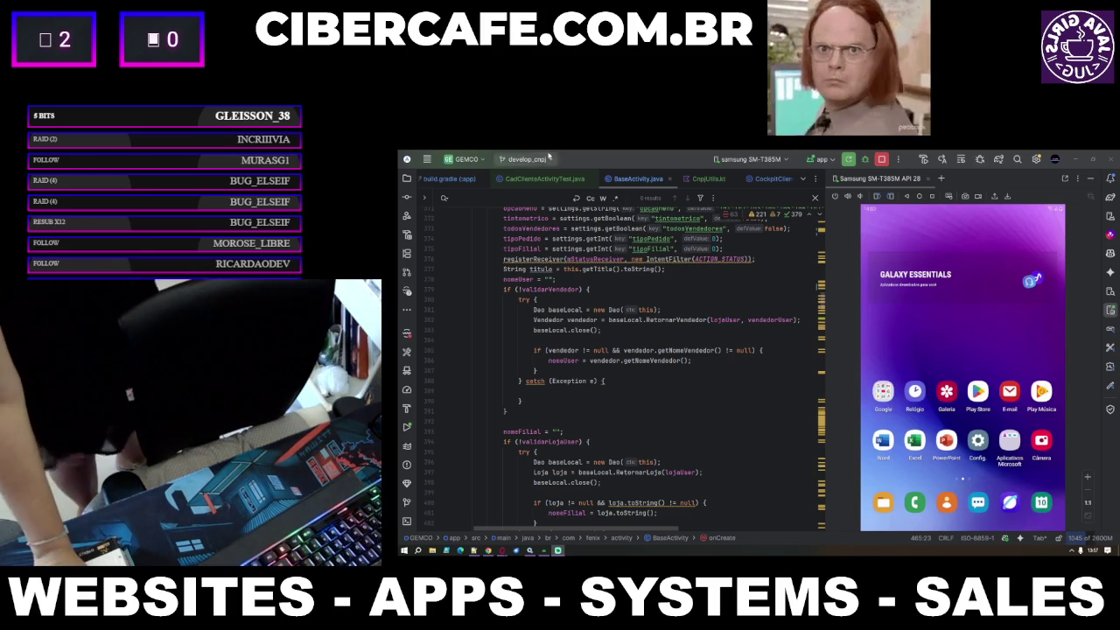
pyautogui.click(708, 179)
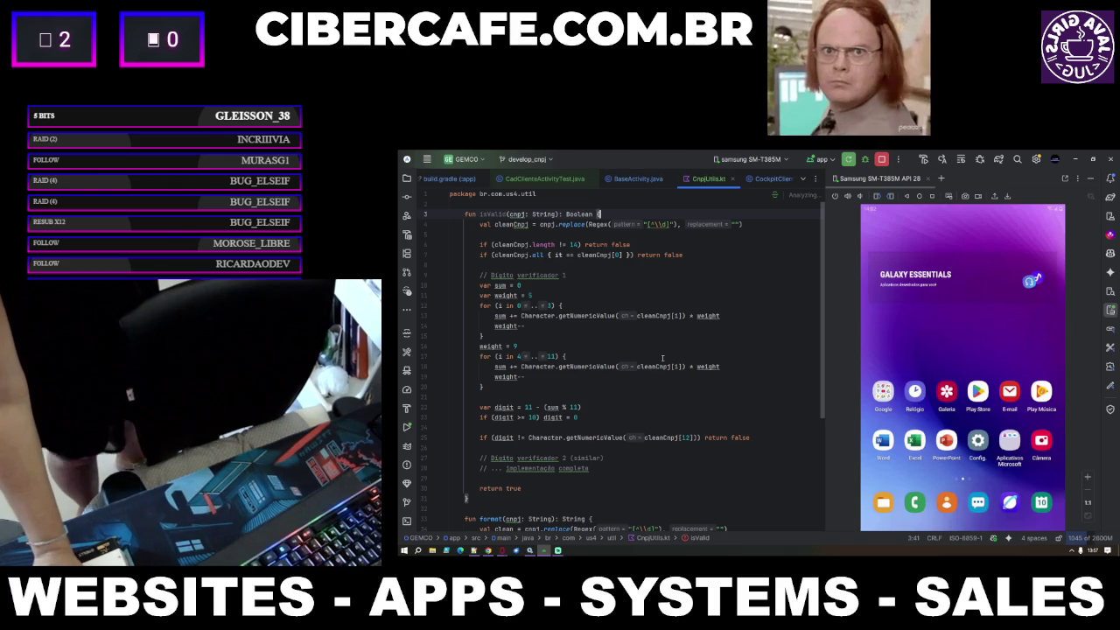